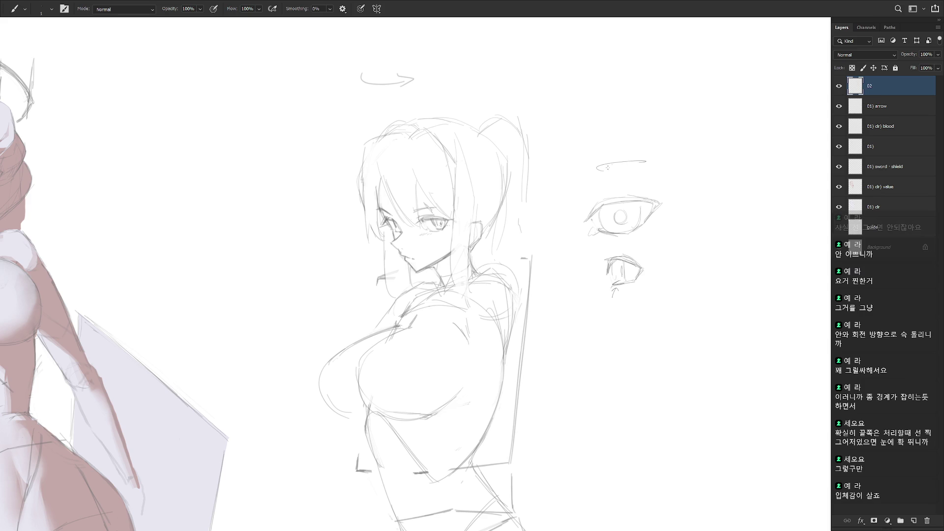
# - Sketch brow lines, a down arrow and the note 지붕 beside the eye study
pyautogui.moveTo(596, 162); pyautogui.dragTo(621, 164)
pyautogui.moveTo(631, 165)
pyautogui.mouseDown()
pyautogui.moveTo(642, 166)
pyautogui.moveTo(611, 155)
pyautogui.mouseUp()
pyautogui.moveTo(610, 150); pyautogui.dragTo(636, 138)
pyautogui.moveTo(633, 140); pyautogui.dragTo(632, 143)
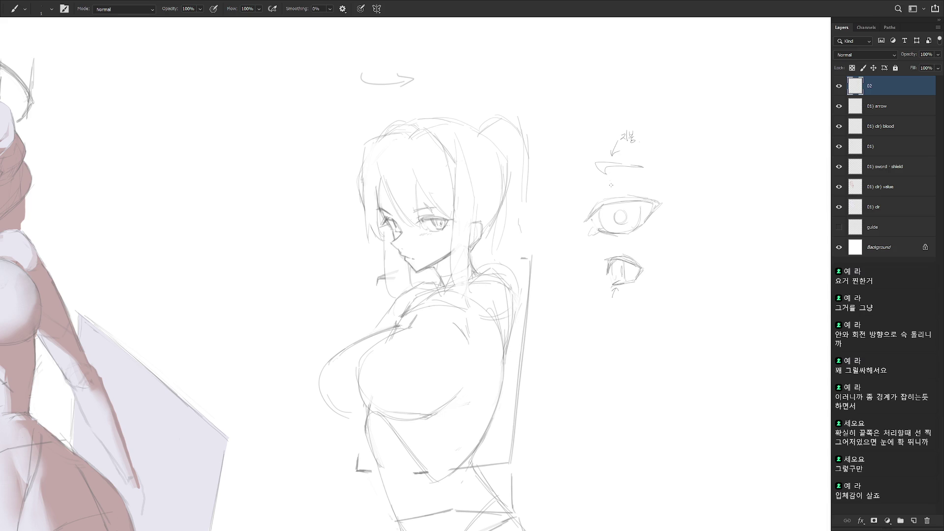
pyautogui.moveTo(616, 166)
pyautogui.mouseDown()
pyautogui.moveTo(620, 182)
pyautogui.moveTo(639, 176)
pyautogui.mouseUp()
pyautogui.moveTo(638, 178); pyautogui.dragTo(644, 167)
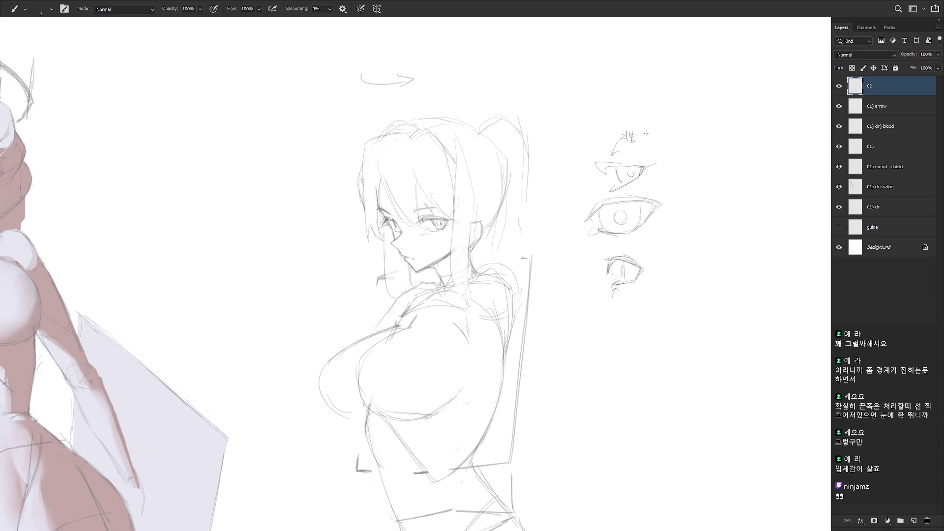
pyautogui.moveTo(640, 128)
pyautogui.mouseDown()
pyautogui.moveTo(638, 141)
pyautogui.moveTo(644, 132)
pyautogui.mouseUp()
pyautogui.moveTo(645, 134); pyautogui.dragTo(662, 139)
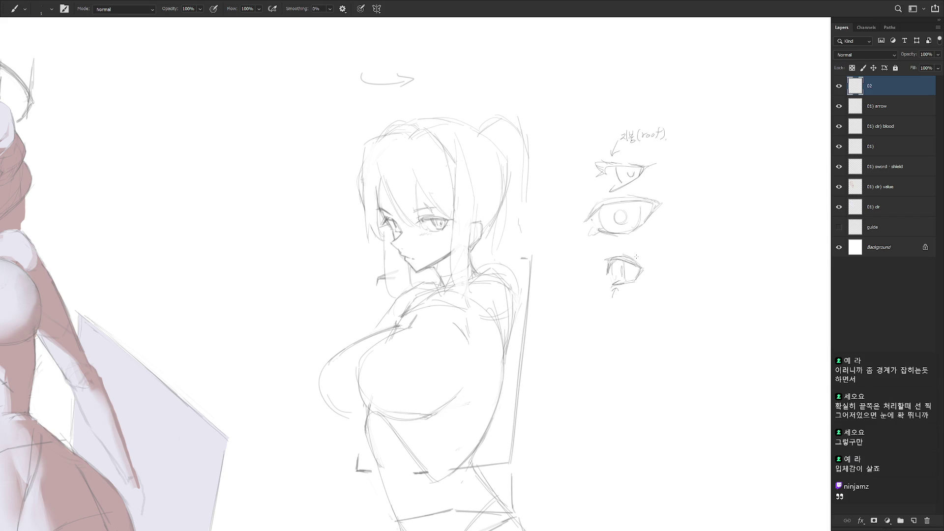
# - Try extending the top eye's lower lid line, then undo it
pyautogui.press('e')
pyautogui.press('b')
pyautogui.moveTo(620, 189)
pyautogui.mouseDown()
pyautogui.moveTo(649, 177)
pyautogui.moveTo(615, 193)
pyautogui.mouseUp()
pyautogui.hotkey('ctrl', 'z')
pyautogui.hotkey('ctrl', 'z')
# - Lasso the eye study sketches, delete them, deselect, and zoom out to the whole canvas
pyautogui.press('l')
pyautogui.moveTo(579, 270)
pyautogui.mouseDown()
pyautogui.moveTo(634, 86)
pyautogui.moveTo(578, 277)
pyautogui.mouseUp()
pyautogui.press('Delete')
pyautogui.hotkey('ctrl', 'd')
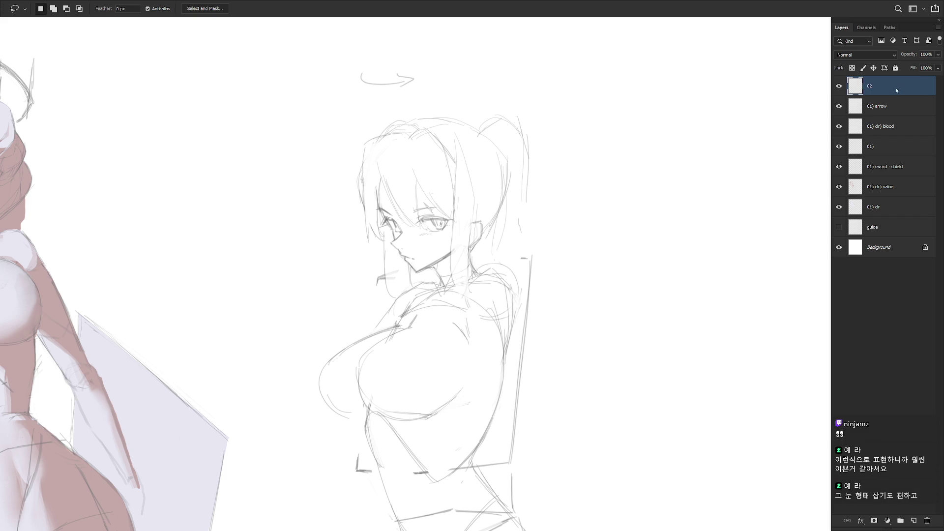
pyautogui.hotkey('ctrl', '-')
# - Add a short touch-up line at the sketched girl's hip with the pencil brush
pyautogui.press('b')
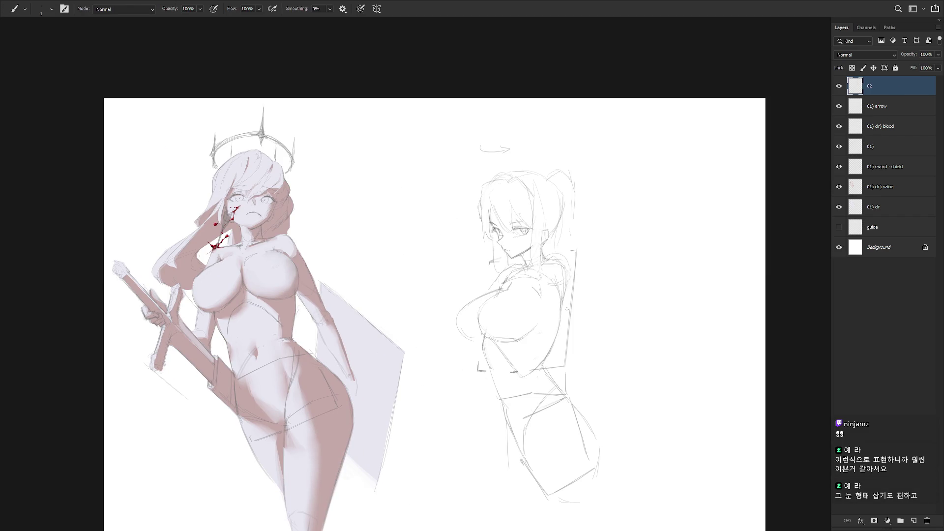
pyautogui.scroll(1, 559, 223)
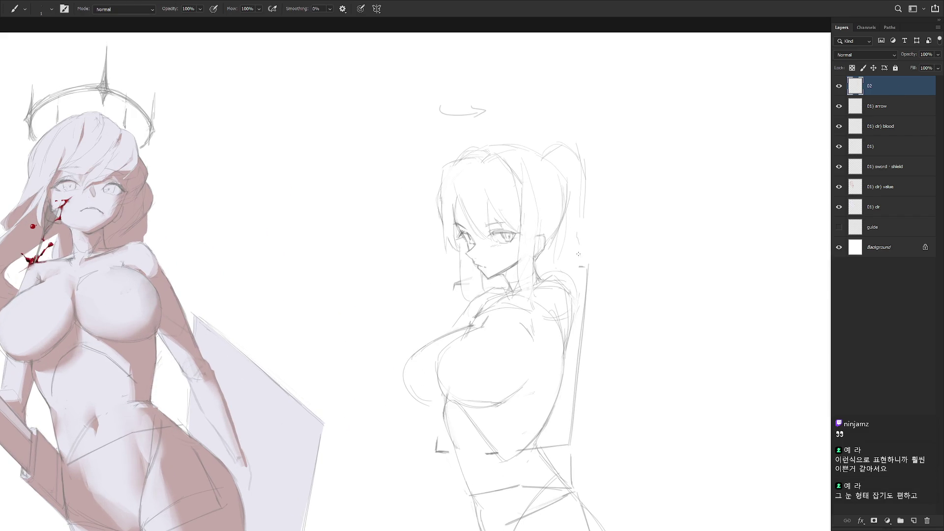
pyautogui.scroll(-1, 578, 324)
pyautogui.press('e')
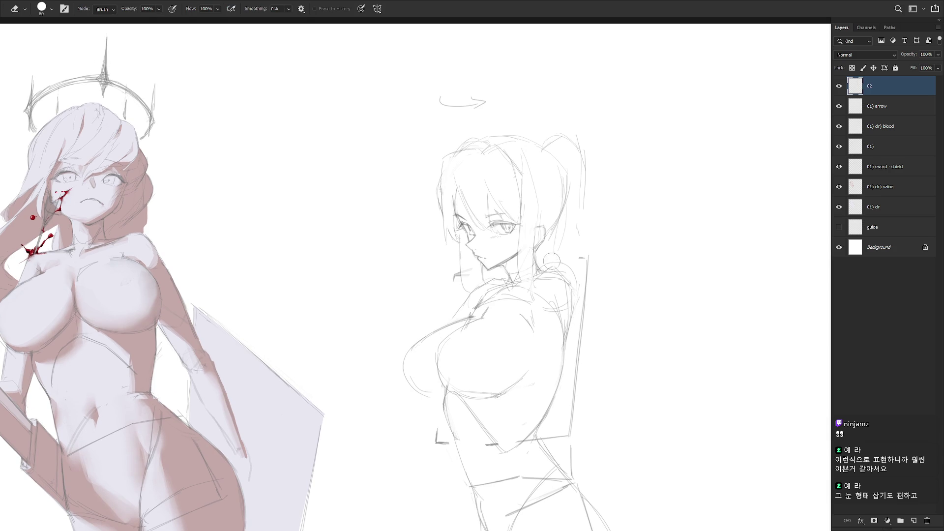
pyautogui.press('b')
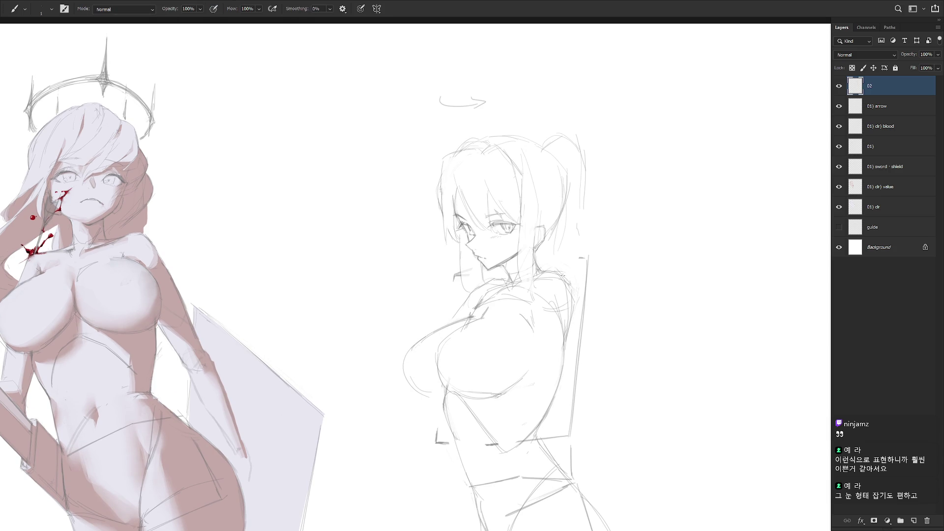
pyautogui.press('e')
pyautogui.press('b')
pyautogui.scroll(-1, 565, 329)
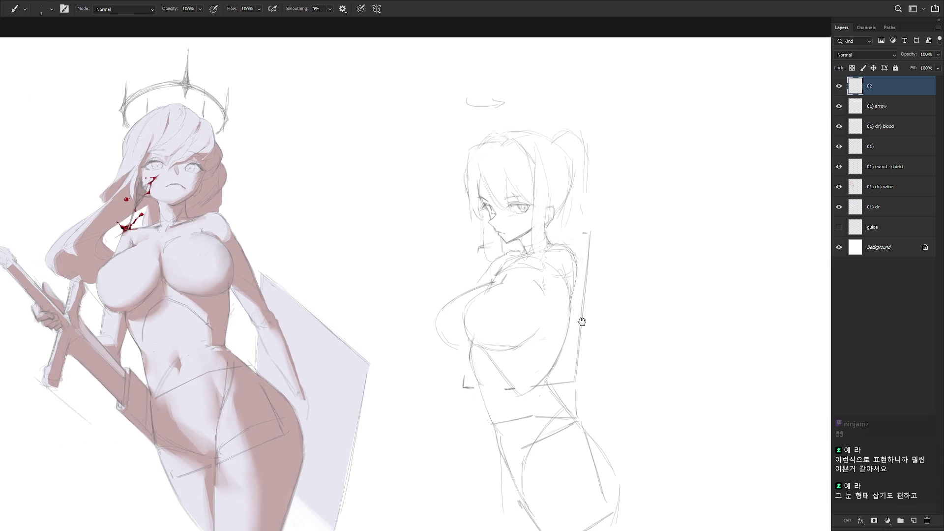
pyautogui.scroll(-1, 585, 308)
pyautogui.press('e')
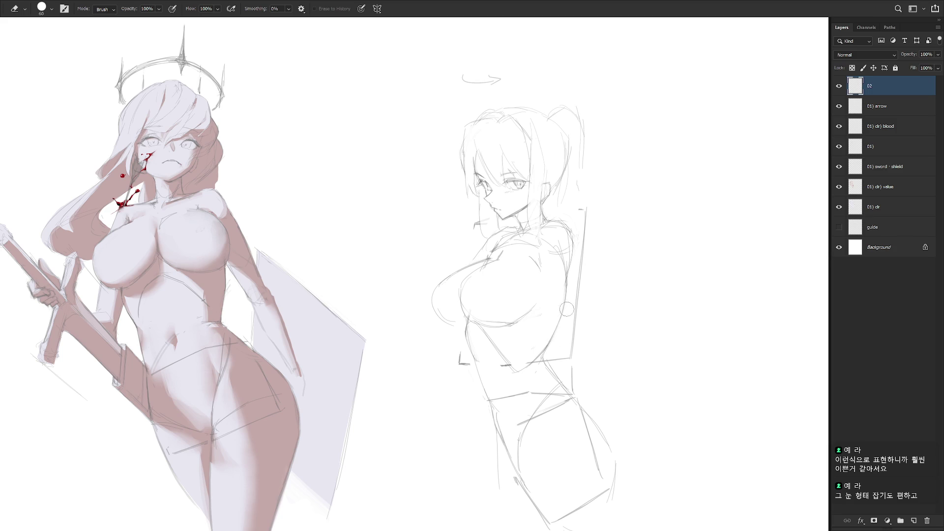
pyautogui.press('b')
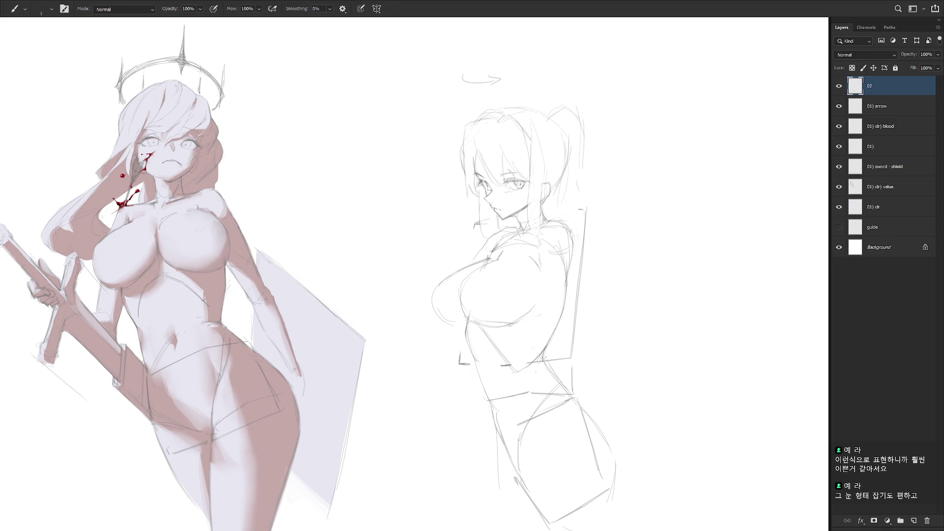
pyautogui.moveTo(543, 369); pyautogui.dragTo(541, 381)
# - Try inner thigh and outer leg strokes, undo them, and lasso the hip and leg area
pyautogui.scroll(-2, 586, 410)
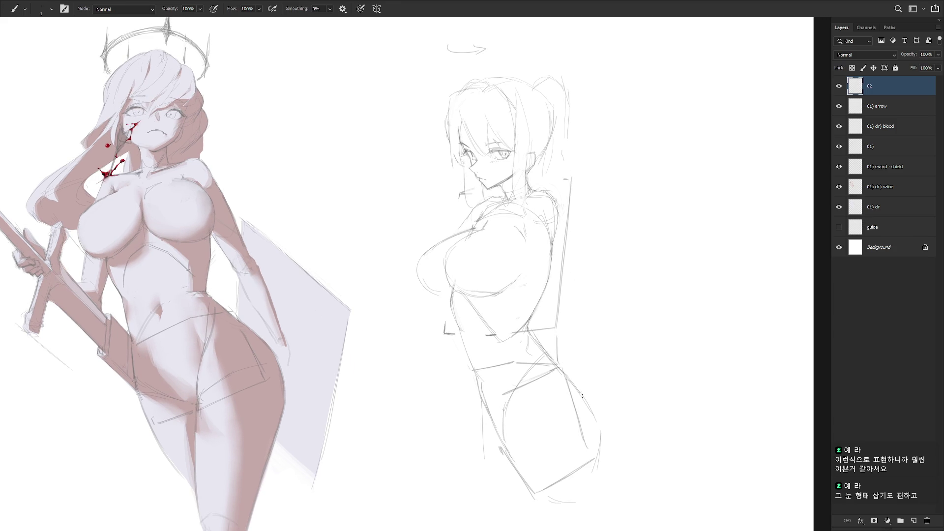
pyautogui.scroll(-2, 539, 390)
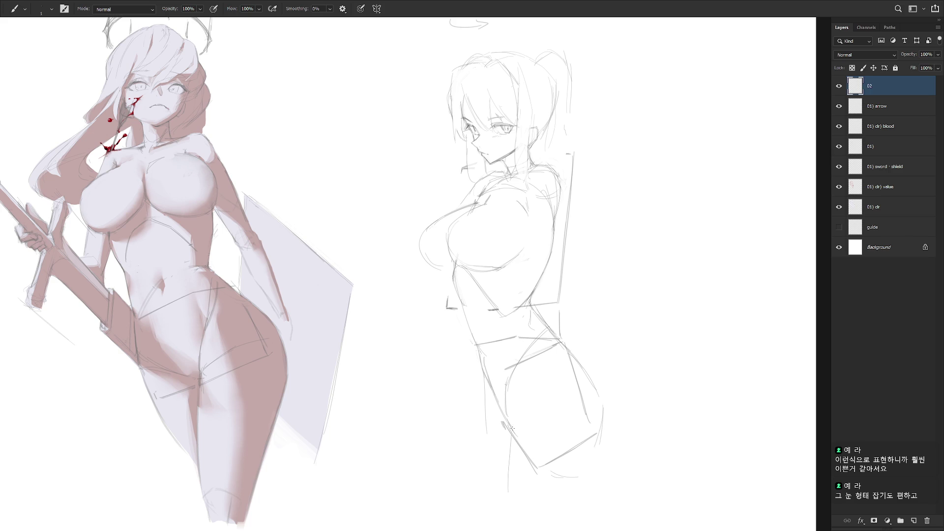
pyautogui.scroll(-1, 553, 405)
pyautogui.scroll(-1, 554, 406)
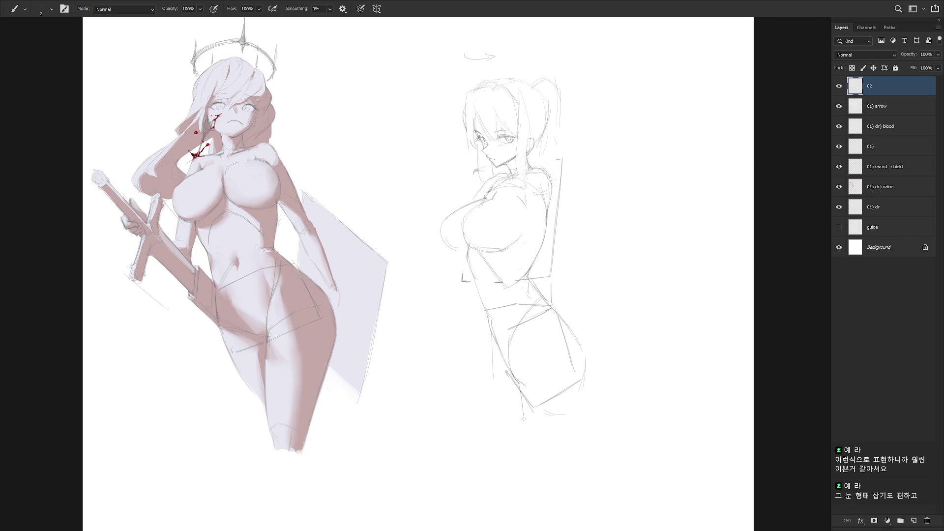
pyautogui.moveTo(519, 385); pyautogui.dragTo(515, 449)
pyautogui.moveTo(583, 382); pyautogui.dragTo(548, 459)
pyautogui.hotkey('ctrl', 'z')
pyautogui.moveTo(584, 376); pyautogui.dragTo(549, 460)
pyautogui.hotkey('ctrl', 'z')
pyautogui.hotkey('ctrl', 'z')
pyautogui.hotkey('ctrl', 'z')
pyautogui.press('l')
pyautogui.moveTo(542, 282); pyautogui.dragTo(548, 281)
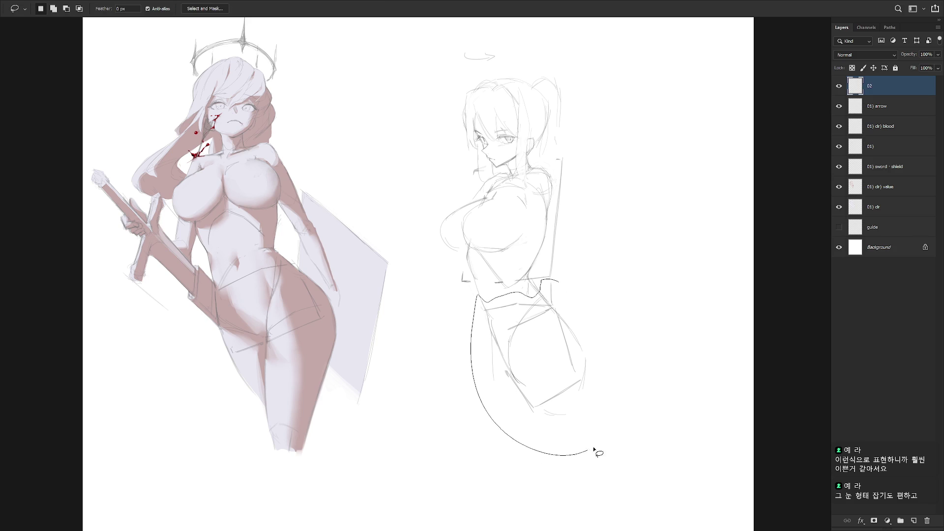
# - Free-transform the selected hip and leg area, deselect, and draw a short line at the waist
pyautogui.hotkey('ctrl', 't')
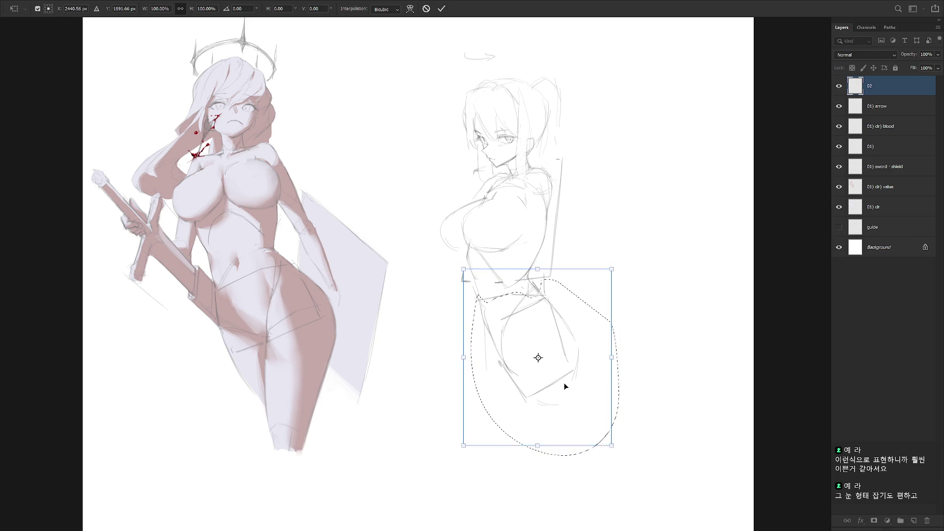
pyautogui.press('Escape')
pyautogui.hotkey('ctrl', 'd')
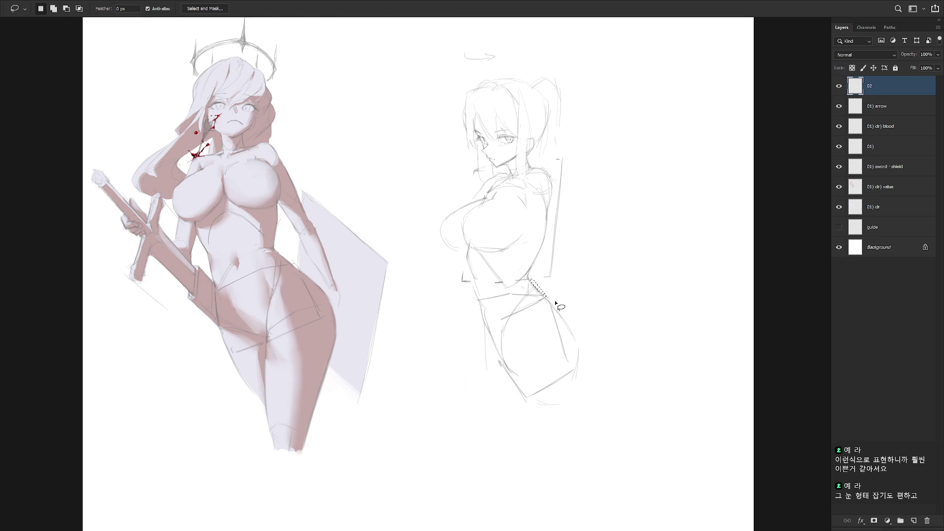
pyautogui.press('b')
pyautogui.moveTo(542, 294); pyautogui.dragTo(556, 314)
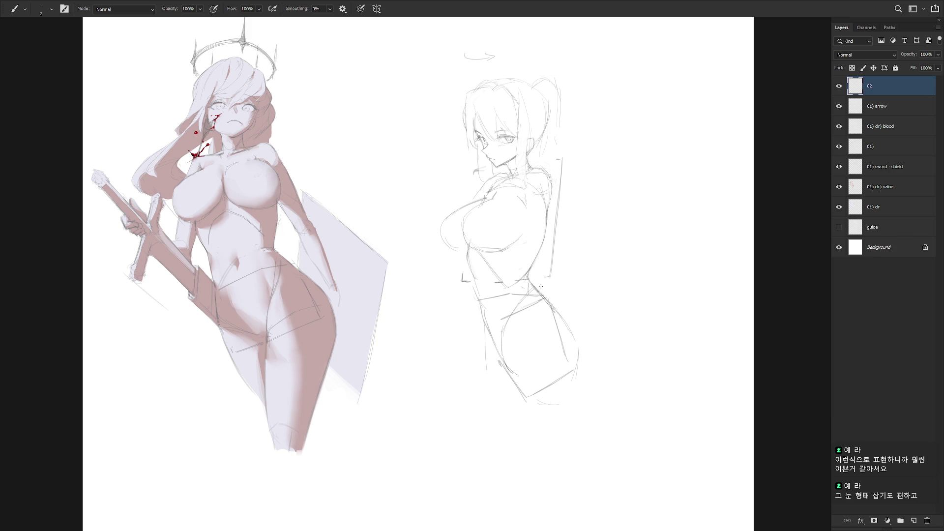
# - Draw the left thigh line, redrawing it several times until it sits right
pyautogui.press('e')
pyautogui.press('b')
pyautogui.moveTo(491, 338); pyautogui.dragTo(498, 379)
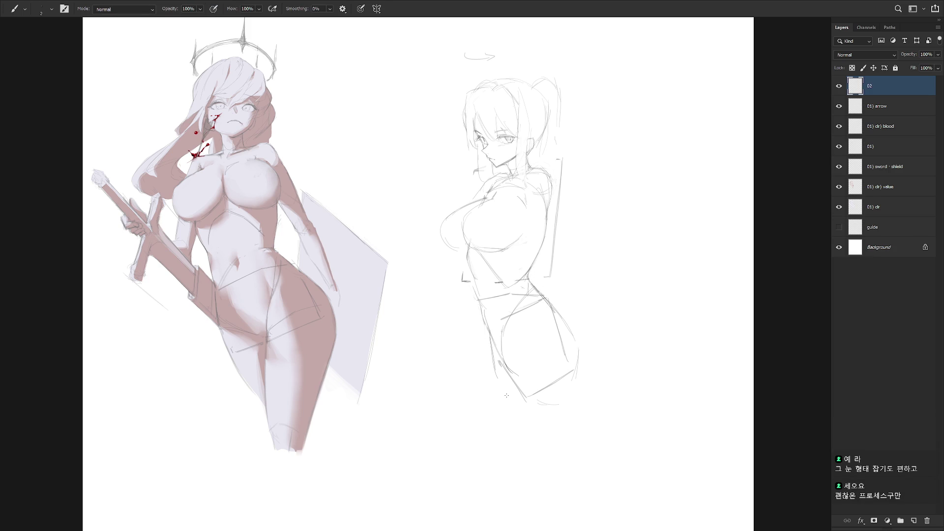
pyautogui.hotkey('ctrl', 'z')
pyautogui.moveTo(488, 327); pyautogui.dragTo(501, 383)
pyautogui.hotkey('ctrl', 'z')
pyautogui.moveTo(492, 342); pyautogui.dragTo(494, 382)
pyautogui.hotkey('ctrl', 'z')
pyautogui.moveTo(489, 334)
pyautogui.mouseDown()
pyautogui.moveTo(494, 377)
pyautogui.moveTo(509, 400)
pyautogui.mouseUp()
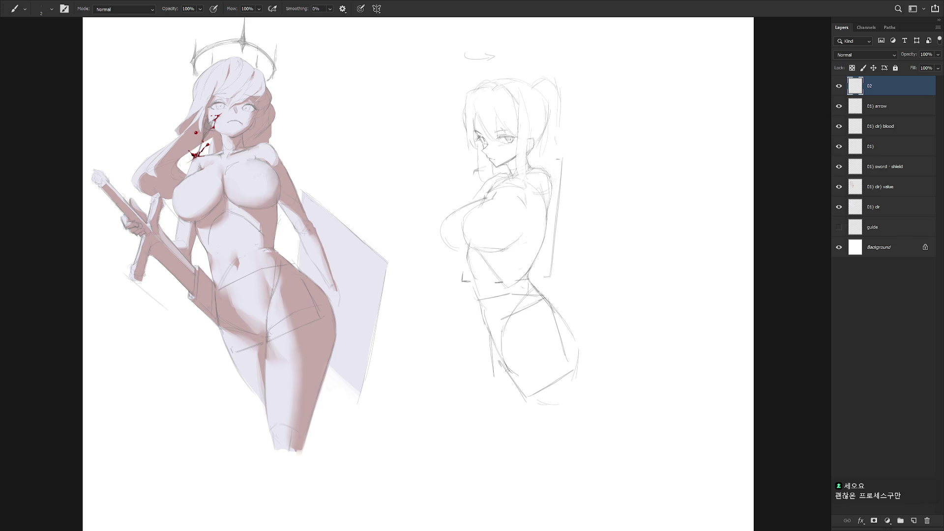
# - Add a longer left thigh line and redraw the outer contour of the right leg
pyautogui.moveTo(506, 363); pyautogui.dragTo(505, 420)
pyautogui.moveTo(578, 363)
pyautogui.mouseDown()
pyautogui.moveTo(545, 445)
pyautogui.moveTo(507, 412)
pyautogui.moveTo(514, 441)
pyautogui.moveTo(527, 434)
pyautogui.mouseUp()
pyautogui.hotkey('ctrl', 'z')
pyautogui.hotkey('ctrl', 'z')
pyautogui.moveTo(491, 342)
pyautogui.mouseDown()
pyautogui.moveTo(501, 389)
pyautogui.moveTo(505, 347)
pyautogui.moveTo(509, 430)
pyautogui.mouseUp()
pyautogui.hotkey('ctrl', 'z')
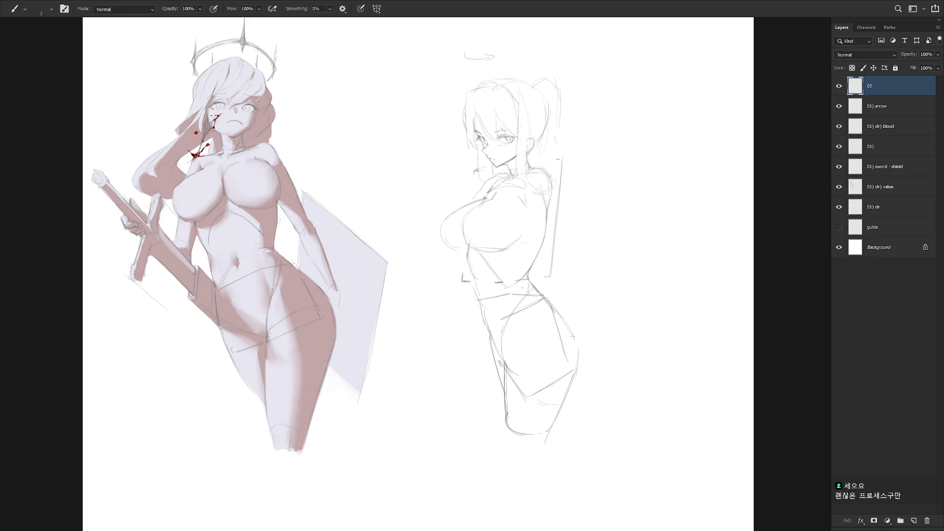
pyautogui.moveTo(574, 380)
pyautogui.mouseDown()
pyautogui.moveTo(549, 427)
pyautogui.moveTo(554, 418)
pyautogui.mouseUp()
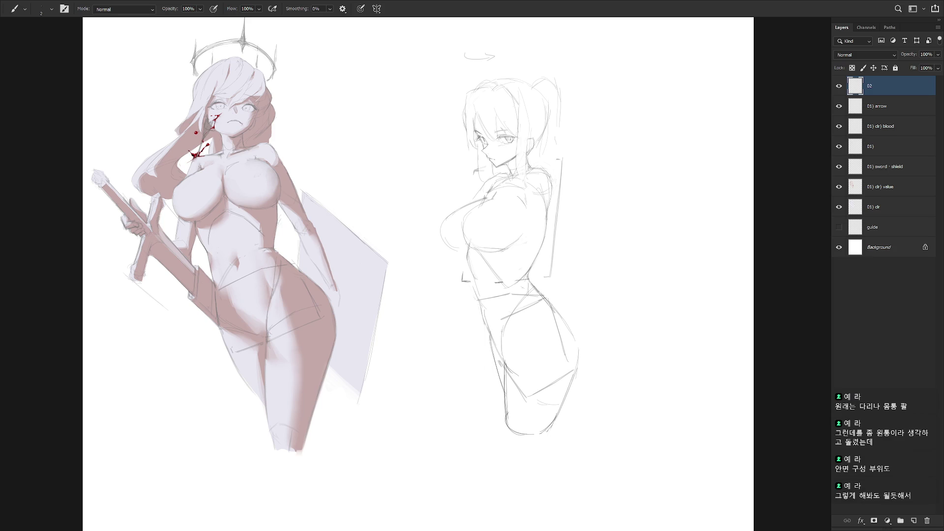
pyautogui.scroll(2, 575, 167)
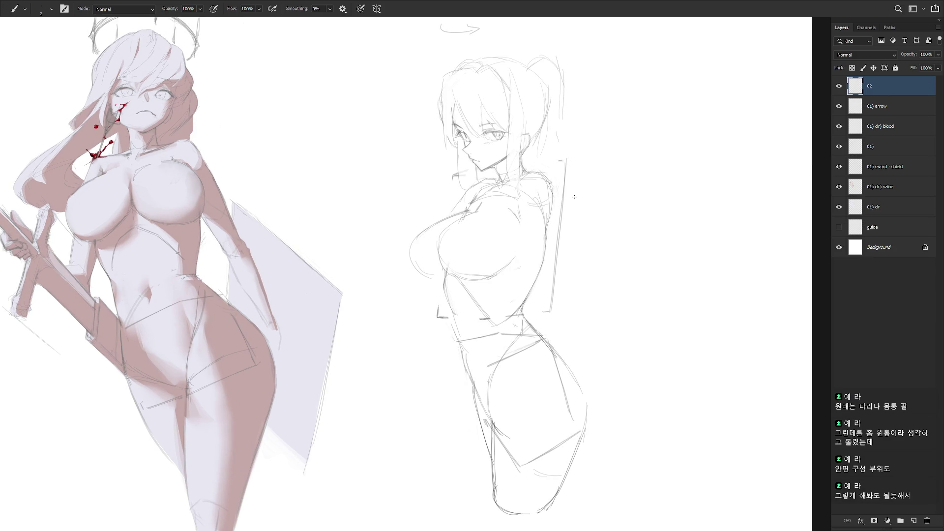
# - Sketch lines down the torso's right side, retrying until two lines remain
pyautogui.moveTo(527, 241); pyautogui.dragTo(539, 270)
pyautogui.hotkey('ctrl', 'z')
pyautogui.moveTo(553, 191); pyautogui.dragTo(546, 271)
pyautogui.hotkey('ctrl', 'z')
pyautogui.moveTo(551, 216); pyautogui.dragTo(518, 294)
pyautogui.moveTo(515, 219); pyautogui.dragTo(501, 297)
pyautogui.hotkey('ctrl', 'z')
pyautogui.moveTo(519, 205); pyautogui.dragTo(505, 297)
pyautogui.hotkey('ctrl', 'z')
pyautogui.moveTo(521, 212); pyautogui.dragTo(503, 300)
# - Add faint lines at the waist and erase part of the left hip line
pyautogui.press('e')
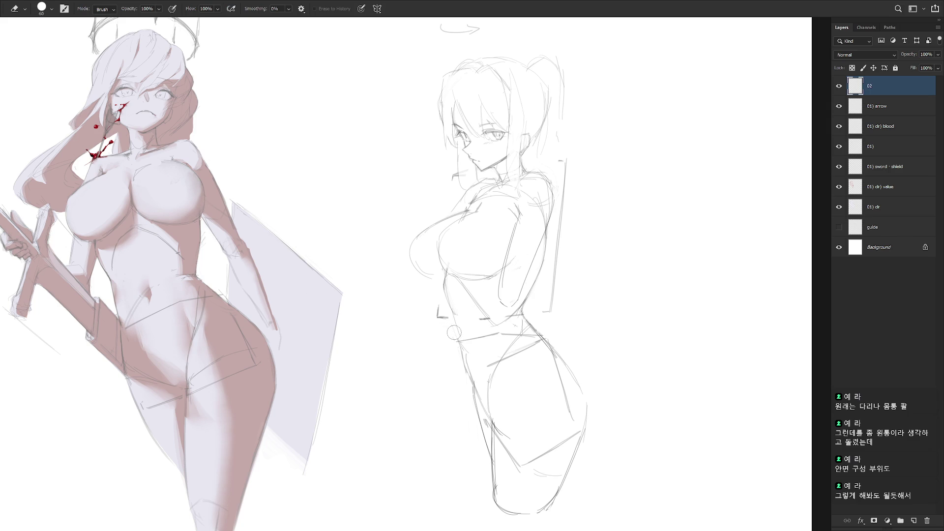
pyautogui.press('b')
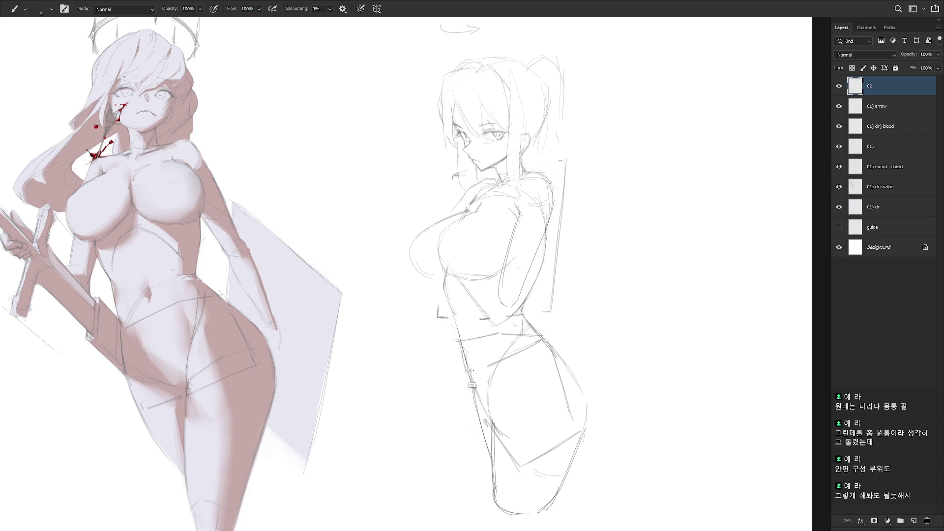
pyautogui.moveTo(449, 309); pyautogui.dragTo(465, 364)
pyautogui.press('e')
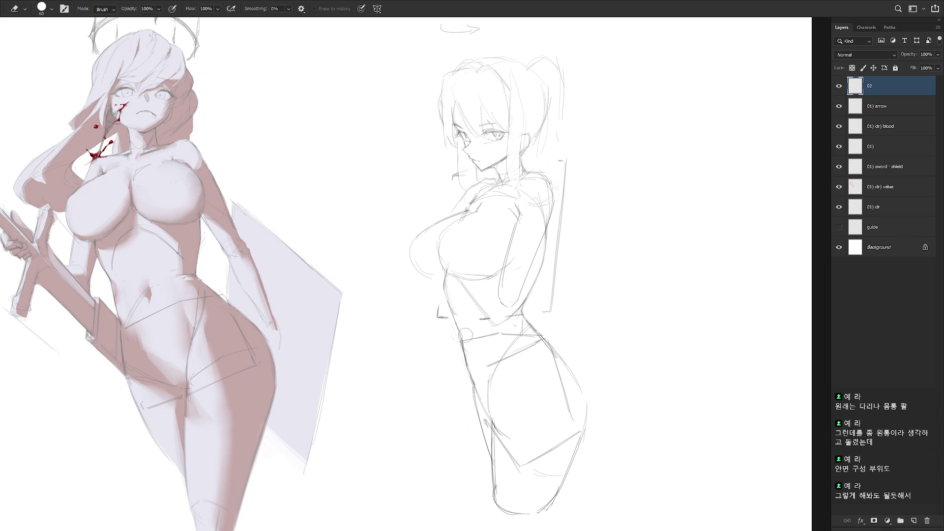
pyautogui.moveTo(464, 343); pyautogui.dragTo(467, 368)
pyautogui.press('b')
pyautogui.press('e')
pyautogui.press('b')
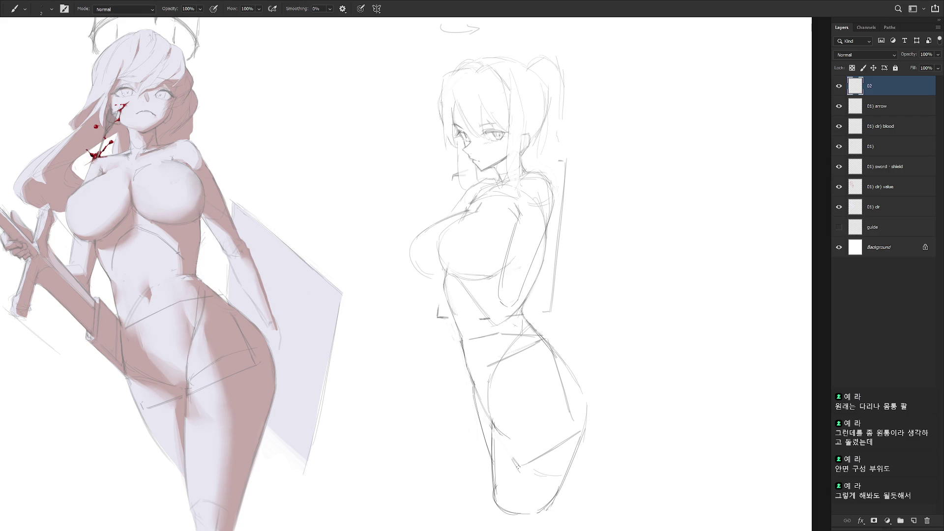
pyautogui.press('e')
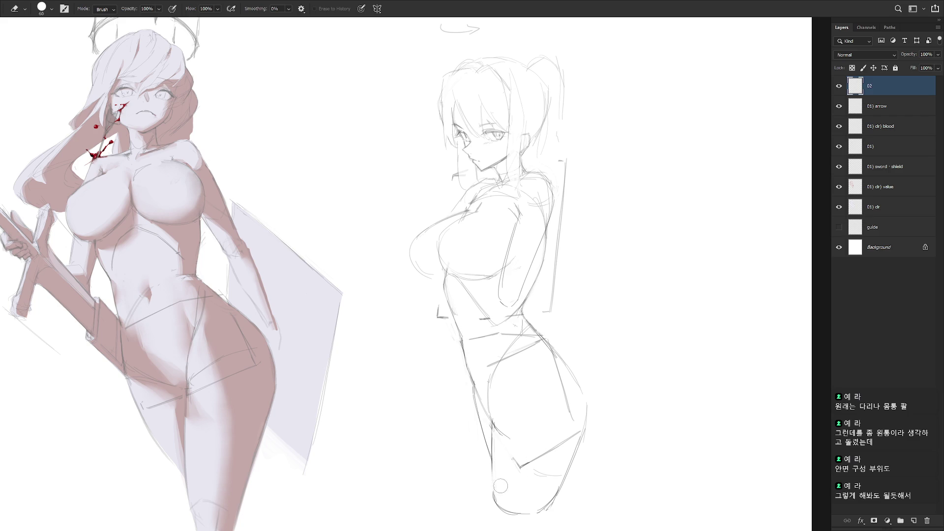
pyautogui.press('b')
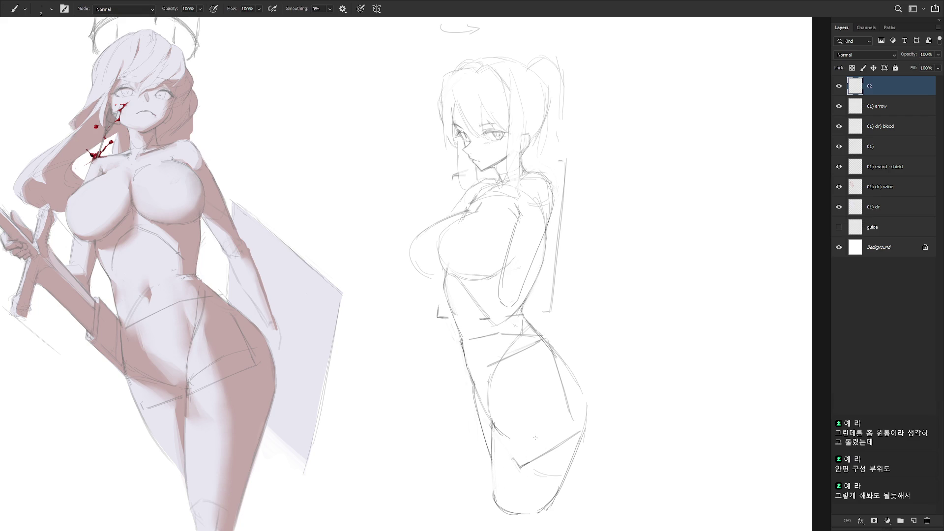
# - Sketch the hand and a forearm crossing the waist, redrawing the forearm tip longer
pyautogui.moveTo(496, 290); pyautogui.dragTo(510, 305)
pyautogui.hotkey('ctrl', 'z')
pyautogui.moveTo(512, 288)
pyautogui.mouseDown()
pyautogui.moveTo(515, 308)
pyautogui.moveTo(445, 338)
pyautogui.mouseUp()
pyautogui.hotkey('ctrl', 'z')
pyautogui.moveTo(492, 297)
pyautogui.mouseDown()
pyautogui.moveTo(433, 348)
pyautogui.moveTo(434, 362)
pyautogui.moveTo(486, 324)
pyautogui.mouseUp()
pyautogui.moveTo(443, 356)
pyautogui.mouseDown()
pyautogui.moveTo(515, 309)
pyautogui.moveTo(459, 319)
pyautogui.moveTo(462, 331)
pyautogui.moveTo(426, 373)
pyautogui.mouseUp()
pyautogui.moveTo(457, 339); pyautogui.dragTo(433, 355)
pyautogui.hotkey('ctrl', 'z')
pyautogui.moveTo(459, 321); pyautogui.dragTo(424, 372)
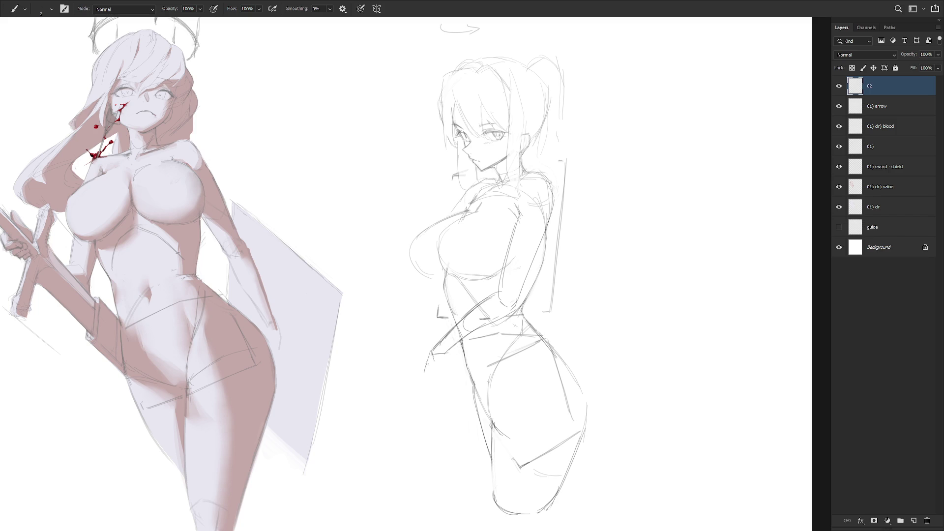
# - Undo the forearm and waist strokes and redraw the arm higher along her side
pyautogui.rightClick(440, 368)
pyautogui.click(613, 277)
pyautogui.hotkey('ctrl', 'z')
pyautogui.hotkey('ctrl', 'z')
pyautogui.hotkey('ctrl', 'z')
pyautogui.hotkey('ctrl', 'z')
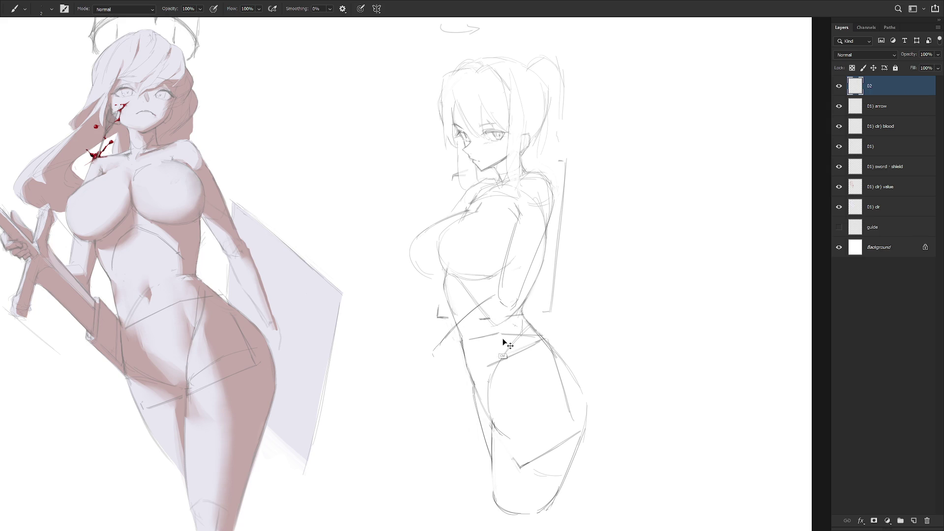
pyautogui.hotkey('ctrl', 'z')
pyautogui.hotkey('ctrl', 'z')
pyautogui.moveTo(545, 231); pyautogui.dragTo(510, 301)
pyautogui.hotkey('ctrl', 'z')
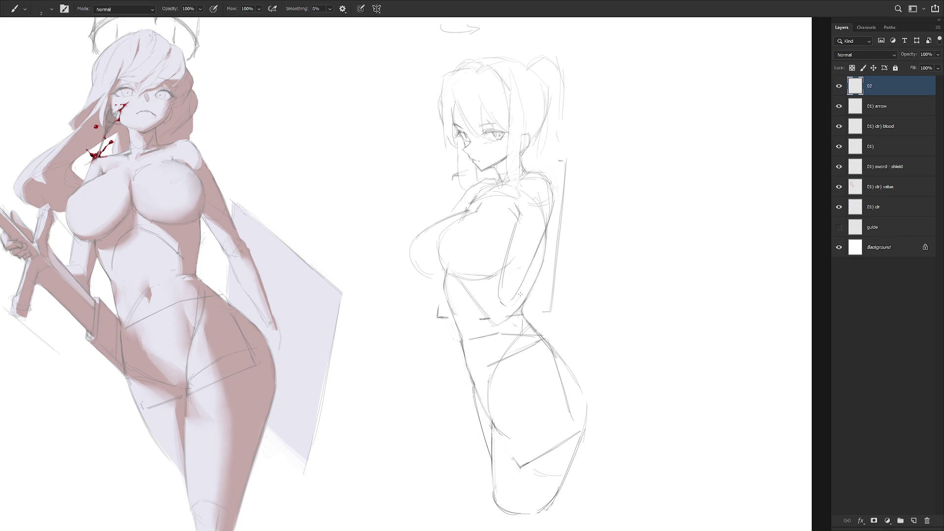
pyautogui.scroll(-3, 521, 295)
pyautogui.scroll(5, 522, 390)
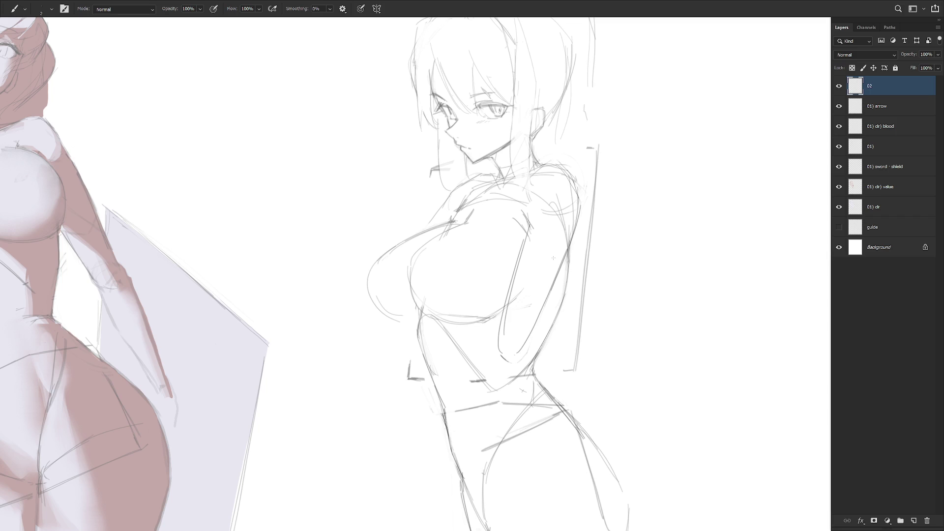
# - Erase the inner arm line and add a short stroke on the shoulder line
pyautogui.press('e')
pyautogui.moveTo(529, 231); pyautogui.dragTo(493, 345)
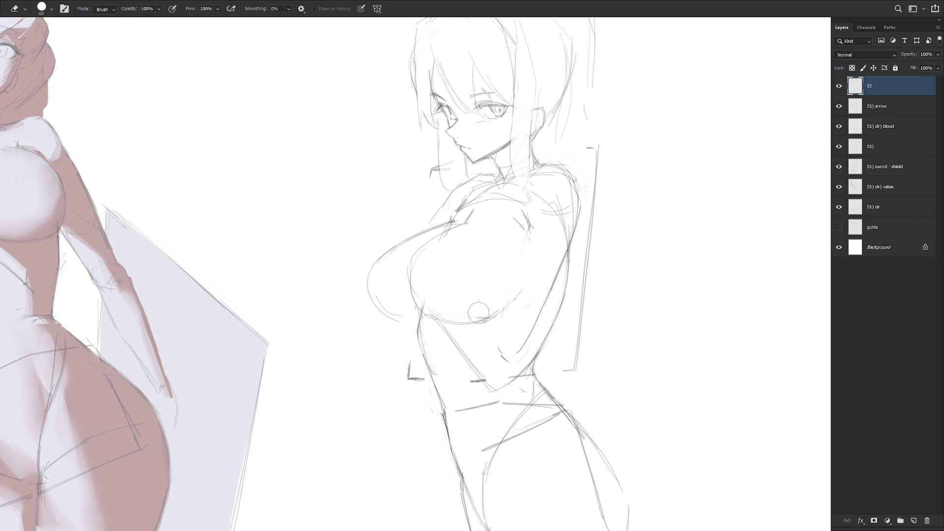
pyautogui.press('b')
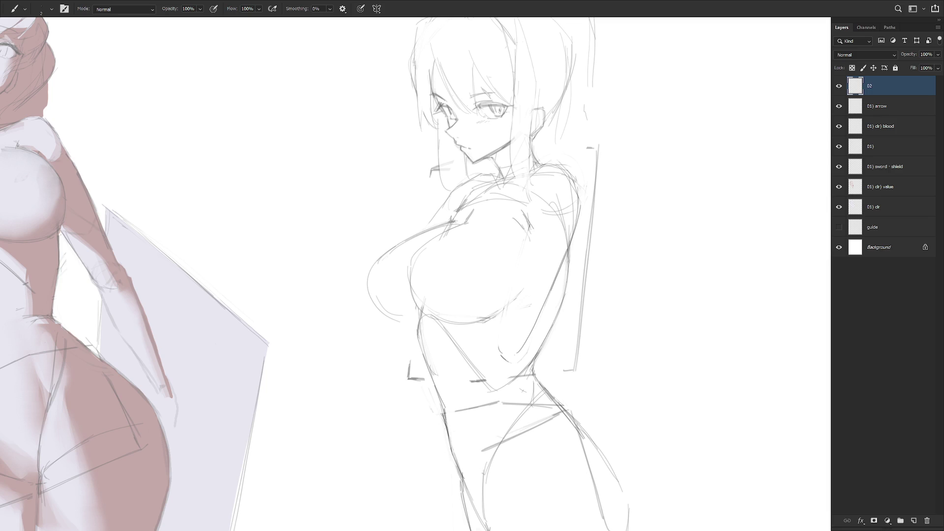
pyautogui.rightClick(529, 179)
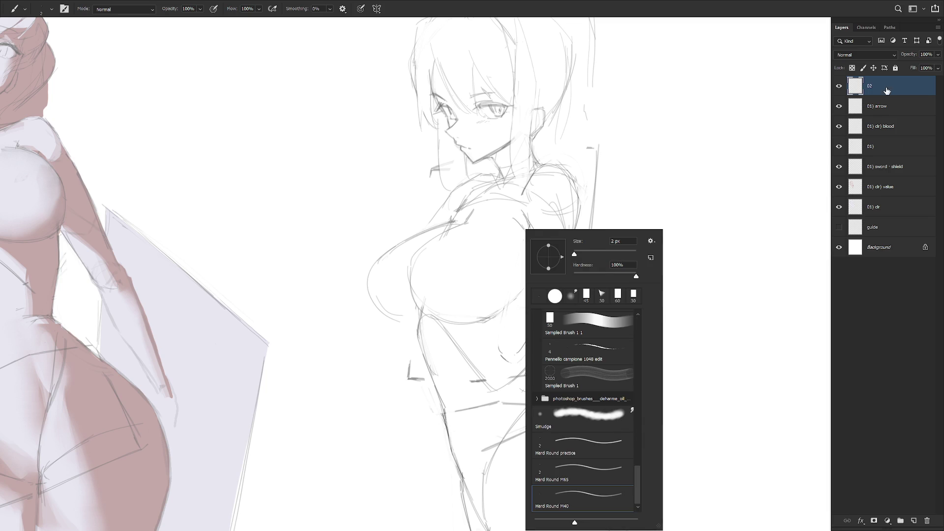
pyautogui.click(548, 151)
pyautogui.moveTo(520, 202); pyautogui.dragTo(529, 177)
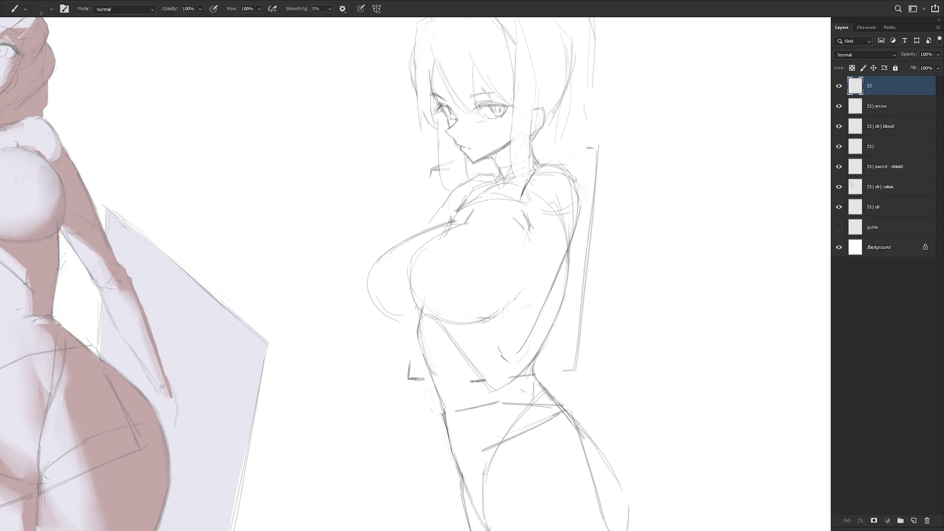
pyautogui.rightClick(543, 184)
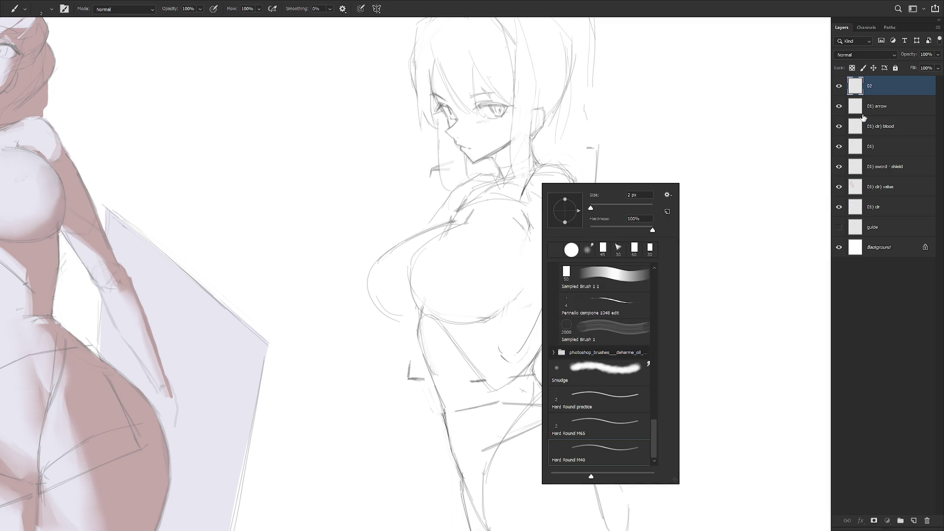
pyautogui.press('Escape')
# - Sample a grey from the face as the drawing colour and lock the 02 layer
pyautogui.scroll(3, 657, 225)
pyautogui.press('f')
pyautogui.rightClick(580, 236)
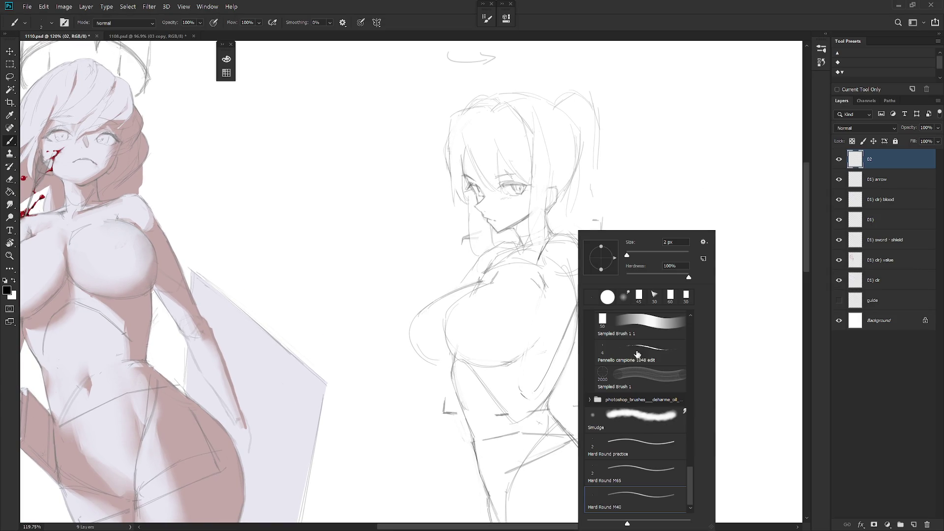
pyautogui.press('Escape')
pyautogui.moveTo(661, 270); pyautogui.dragTo(632, 261)
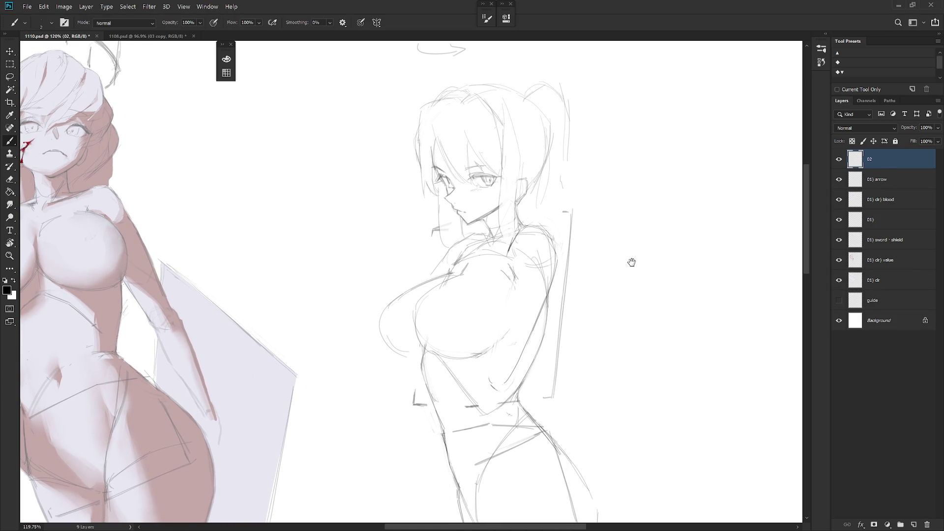
pyautogui.keyDown('alt'); pyautogui.click(480, 170); pyautogui.keyUp('alt')
pyautogui.click(852, 141)
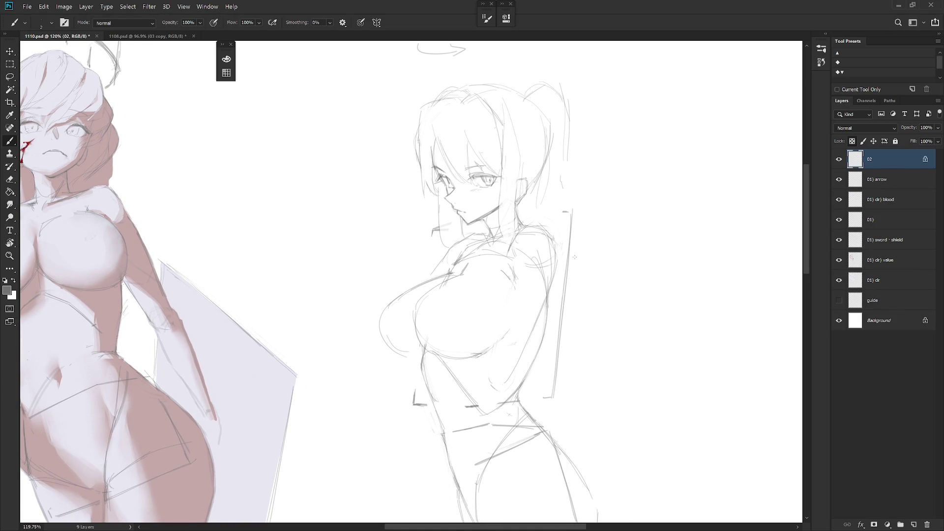
# - Cycle screen modes with F and Tab so the panels show, then recentre the sketch
pyautogui.scroll(2, 574, 254)
pyautogui.press('f')
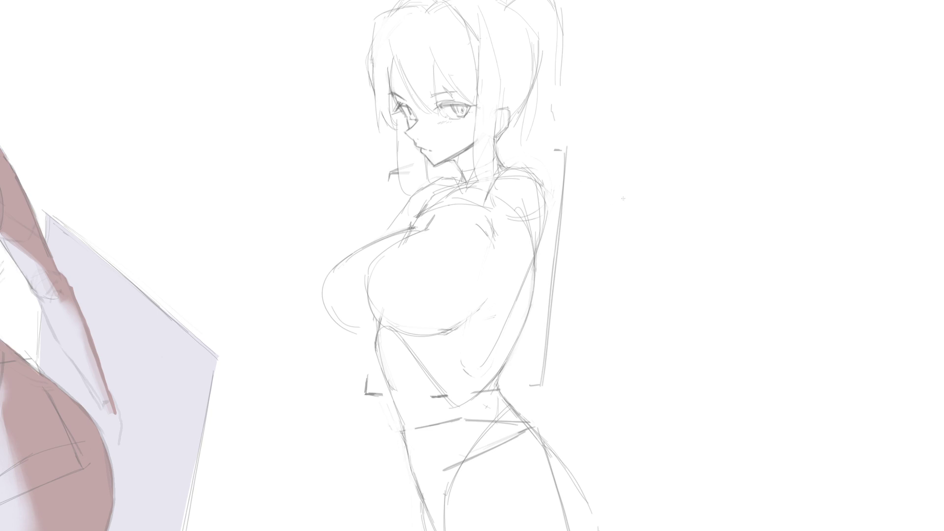
pyautogui.press('f')
pyautogui.press('f')
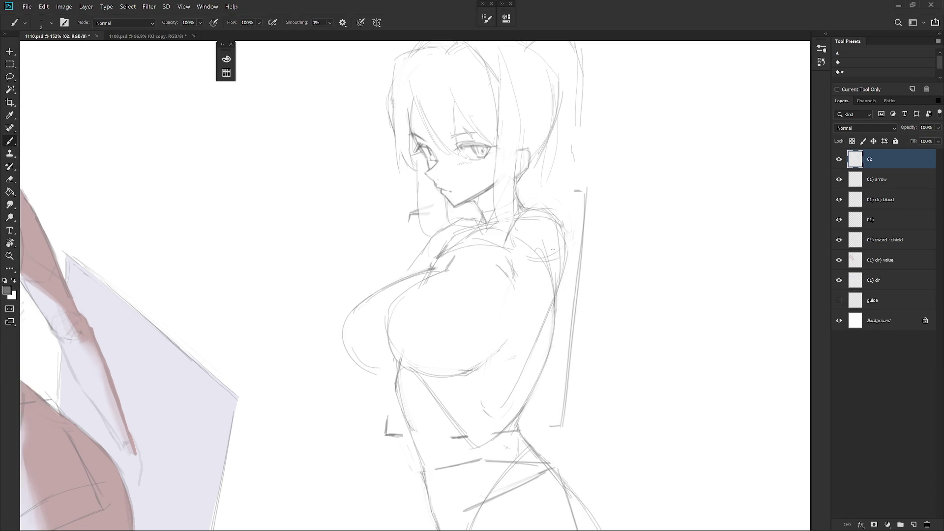
pyautogui.press('f')
pyautogui.press('Tab')
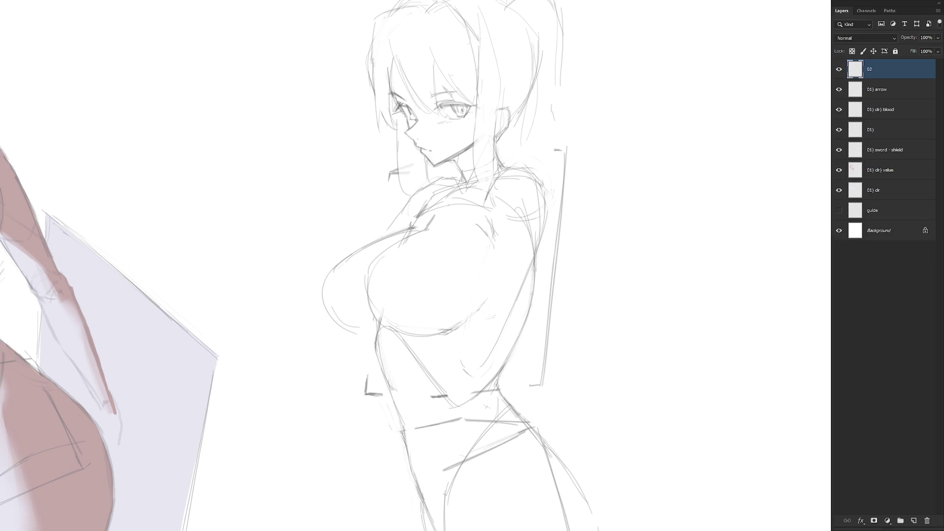
pyautogui.moveTo(531, 293); pyautogui.dragTo(533, 328)
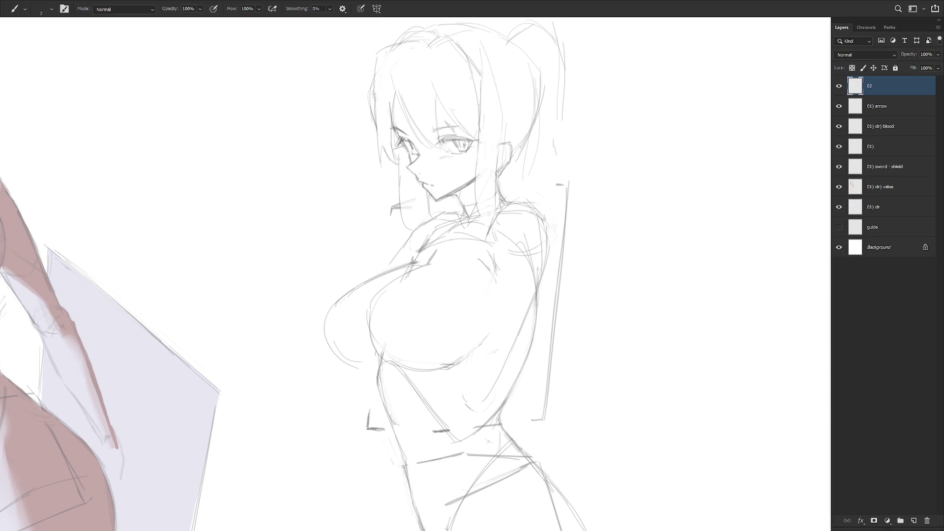
pyautogui.scroll(-1, 528, 215)
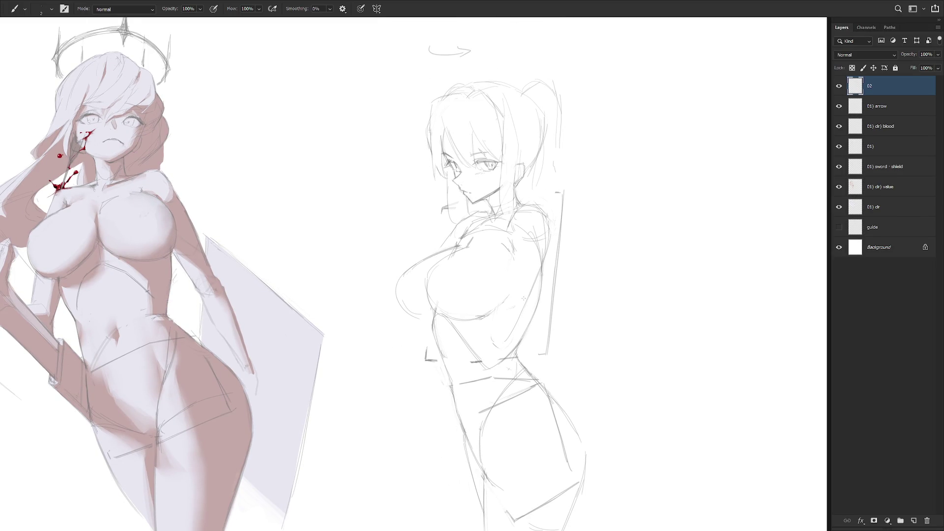
# - Add neck, shoulder and long diagonal arm strokes with the 2 px brush, then undo them
pyautogui.press('e')
pyautogui.press('b')
pyautogui.moveTo(510, 214); pyautogui.dragTo(510, 241)
pyautogui.moveTo(535, 236); pyautogui.dragTo(538, 253)
pyautogui.moveTo(506, 246); pyautogui.dragTo(471, 328)
pyautogui.moveTo(521, 291); pyautogui.dragTo(482, 331)
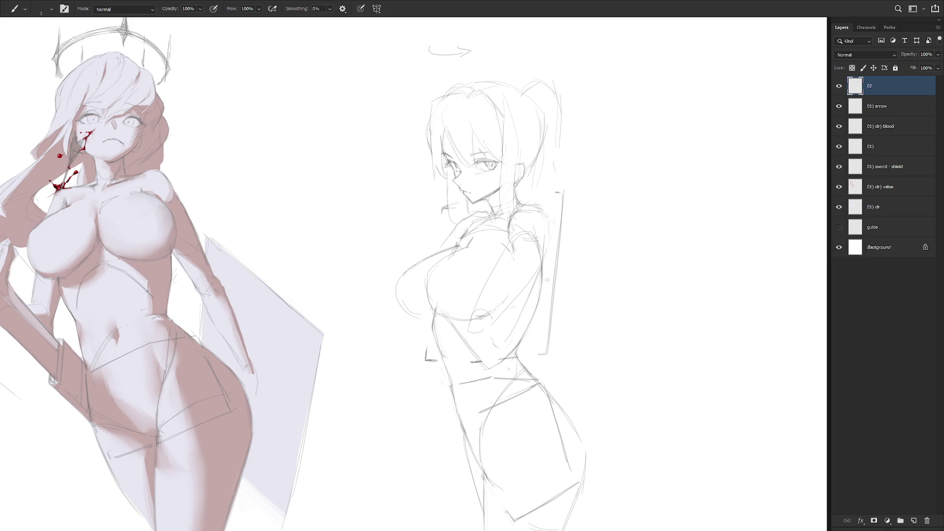
pyautogui.hotkey('ctrl', 'z')
pyautogui.hotkey('ctrl', 'z')
pyautogui.hotkey('ctrl', 'z')
# - Step back through the edit history to before layer 02 was filled and locked
pyautogui.press('f')
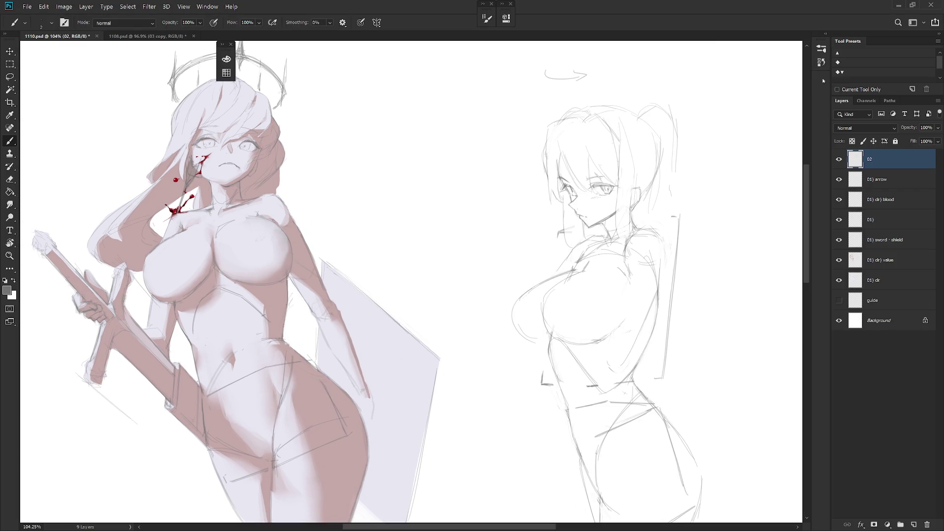
pyautogui.click(825, 34)
pyautogui.click(771, 253)
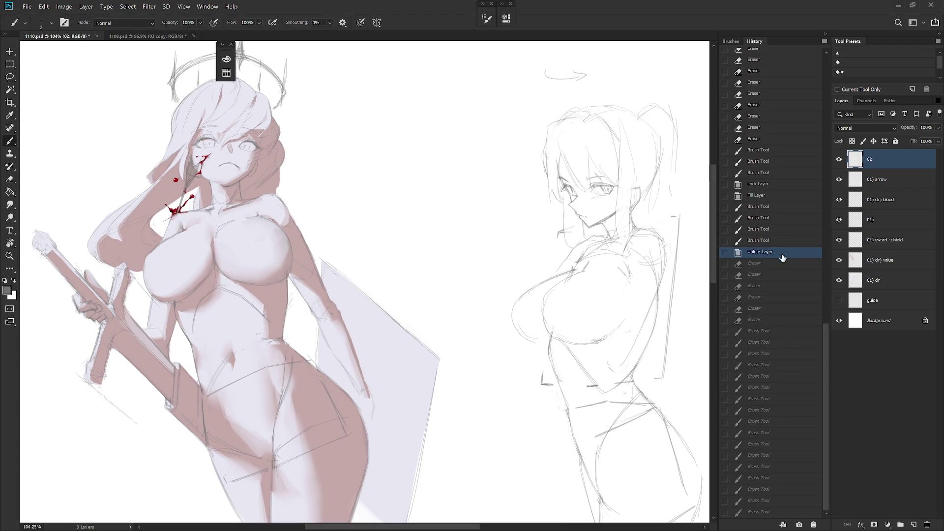
pyautogui.click(775, 195)
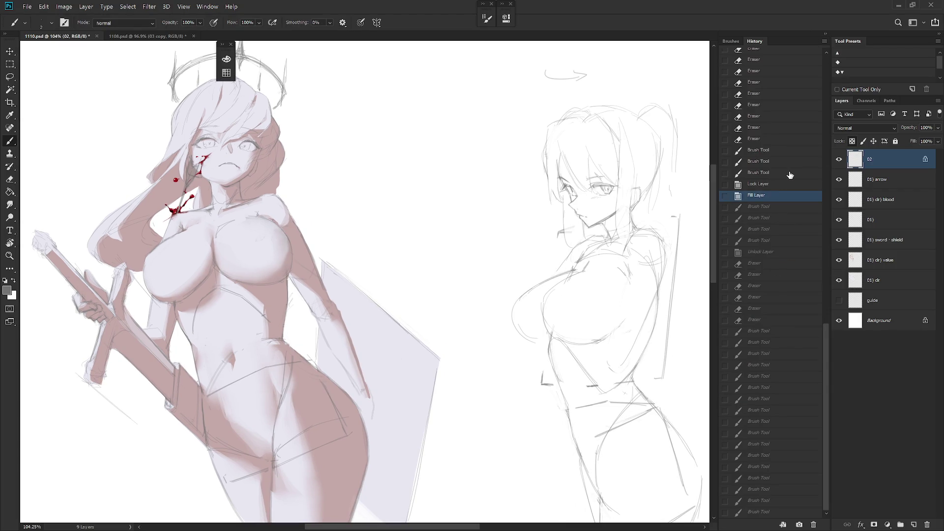
pyautogui.click(790, 175)
pyautogui.moveTo(824, 326); pyautogui.dragTo(824, 274)
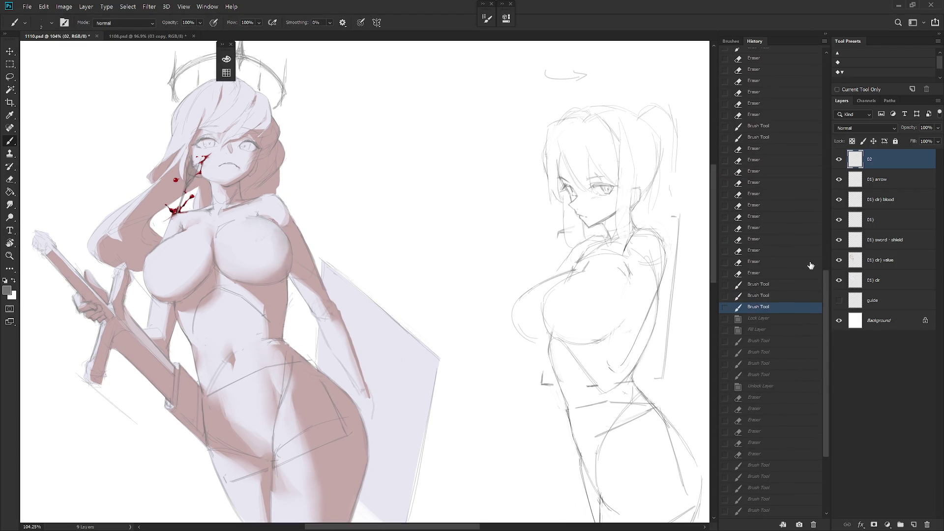
# - Restore the later Eraser states, hide the History panel, and lock layer 02's transparent pixels
pyautogui.click(777, 138)
pyautogui.moveTo(827, 309); pyautogui.dragTo(825, 179)
pyautogui.click(782, 147)
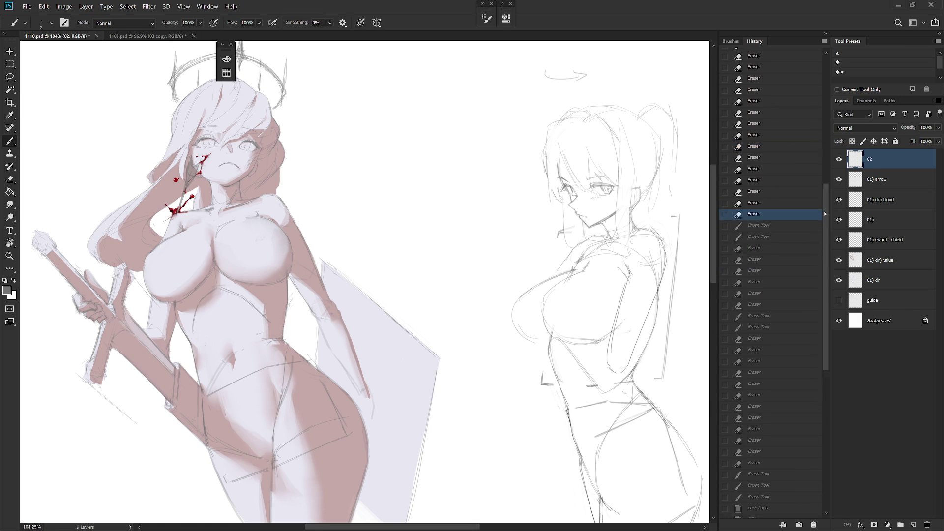
pyautogui.click(782, 138)
pyautogui.click(784, 251)
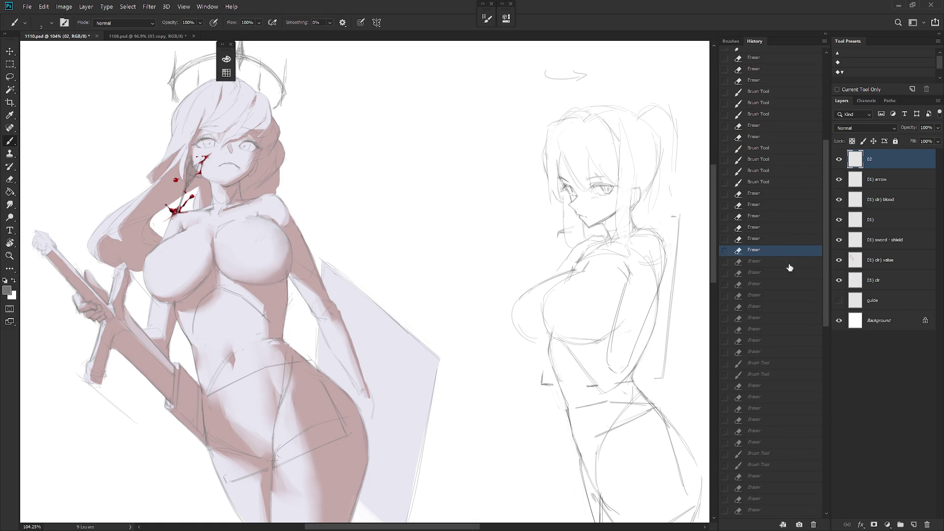
pyautogui.click(786, 353)
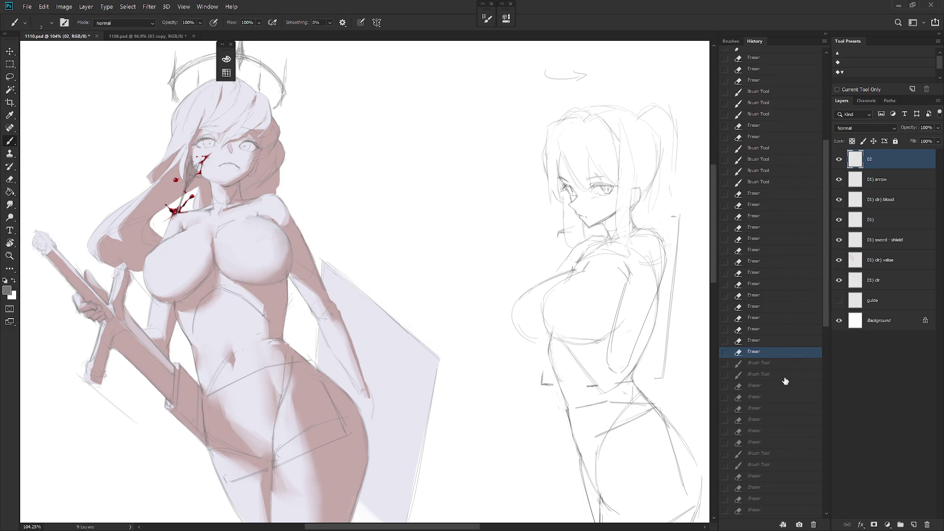
pyautogui.click(785, 385)
pyautogui.click(781, 443)
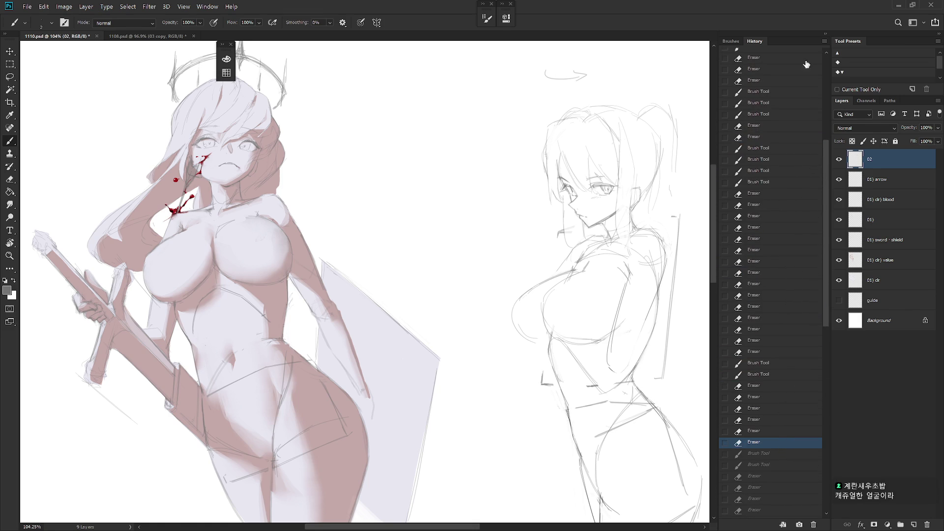
pyautogui.click(825, 35)
pyautogui.click(852, 141)
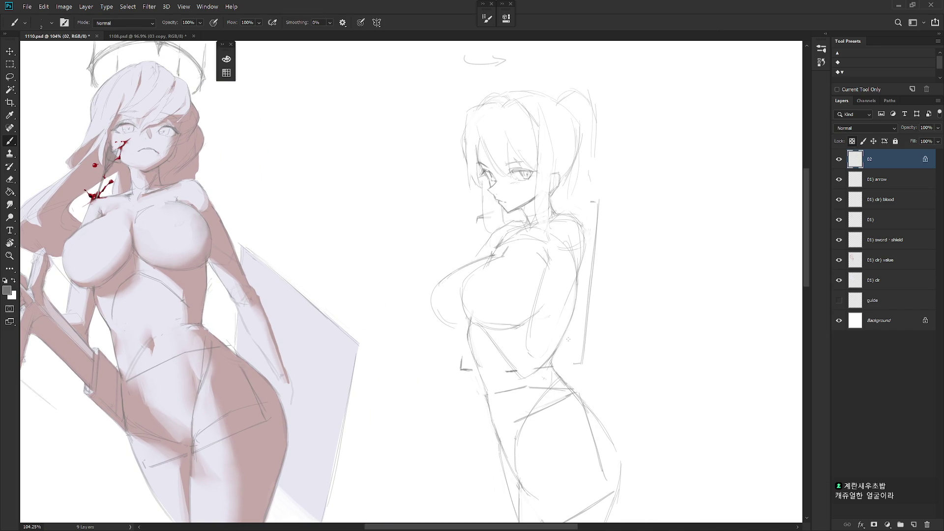
# - Unlock layer 02's transparency and lasso the shoulder and back areas of the right sketch
pyautogui.hscroll(2, 565, 344)
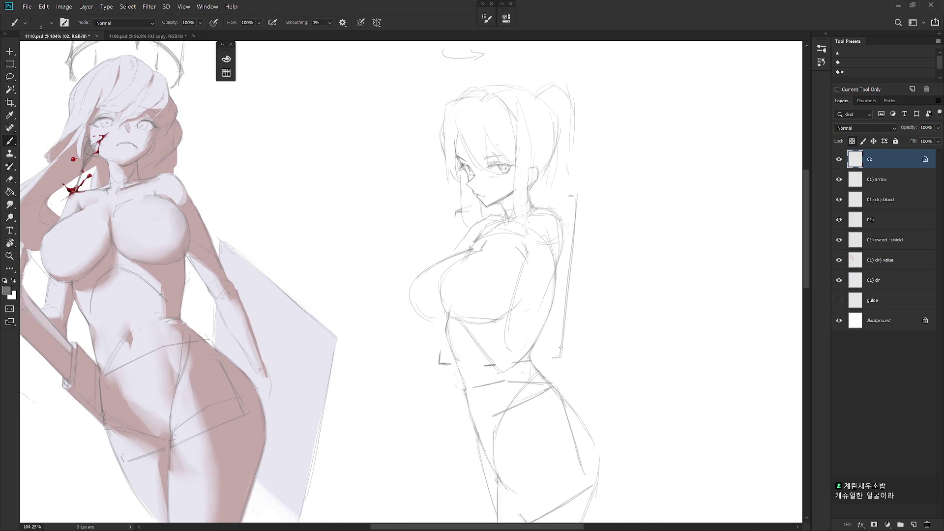
pyautogui.click(853, 141)
pyautogui.press('l')
pyautogui.moveTo(522, 303)
pyautogui.mouseDown()
pyautogui.moveTo(546, 293)
pyautogui.moveTo(525, 298)
pyautogui.mouseUp()
pyautogui.moveTo(536, 241); pyautogui.dragTo(522, 248)
pyautogui.moveTo(563, 235)
pyautogui.mouseDown()
pyautogui.moveTo(558, 278)
pyautogui.moveTo(559, 222)
pyautogui.moveTo(556, 274)
pyautogui.mouseUp()
# - Redraw the back and shoulder contour lines, undoing stray torso strokes, then lasso the back contour
pyautogui.press('b')
pyautogui.hotkey('ctrl', 'z')
pyautogui.moveTo(561, 225); pyautogui.dragTo(556, 259)
pyautogui.moveTo(559, 219); pyautogui.dragTo(561, 239)
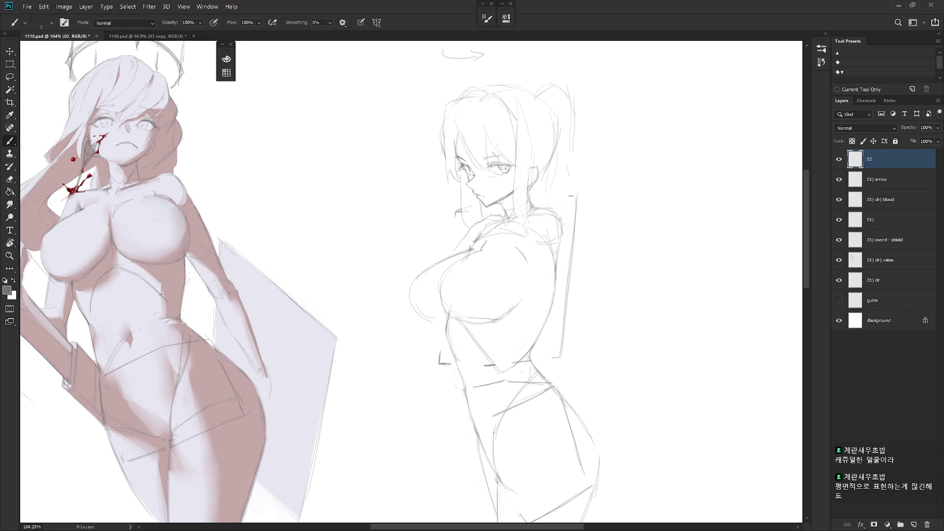
pyautogui.moveTo(539, 284)
pyautogui.mouseDown()
pyautogui.moveTo(527, 246)
pyautogui.moveTo(552, 344)
pyautogui.mouseUp()
pyautogui.hotkey('ctrl', 'z')
pyautogui.hotkey('ctrl', 'z')
pyautogui.press('l')
pyautogui.moveTo(578, 211); pyautogui.dragTo(572, 353)
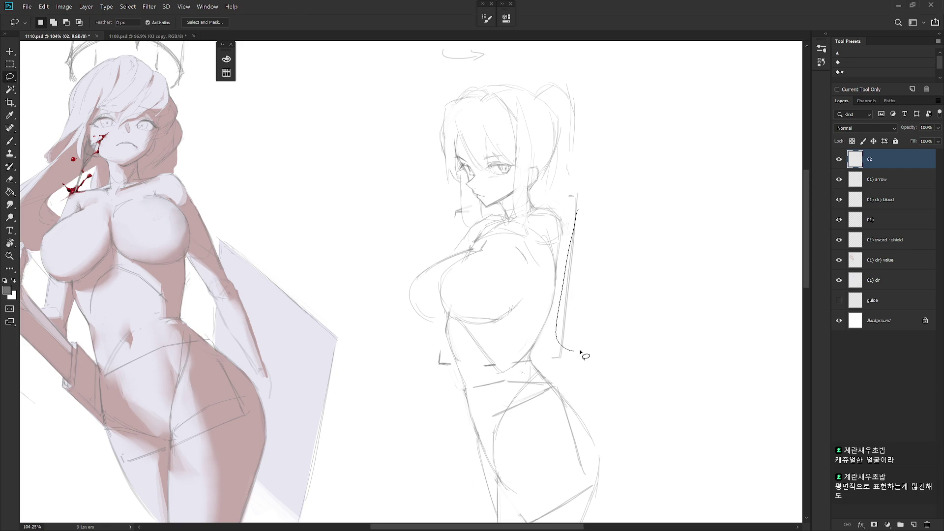
# - Clear the selection and try several back contour strokes from shoulder toward waist
pyautogui.press('b')
pyautogui.hotkey('ctrl', 'd')
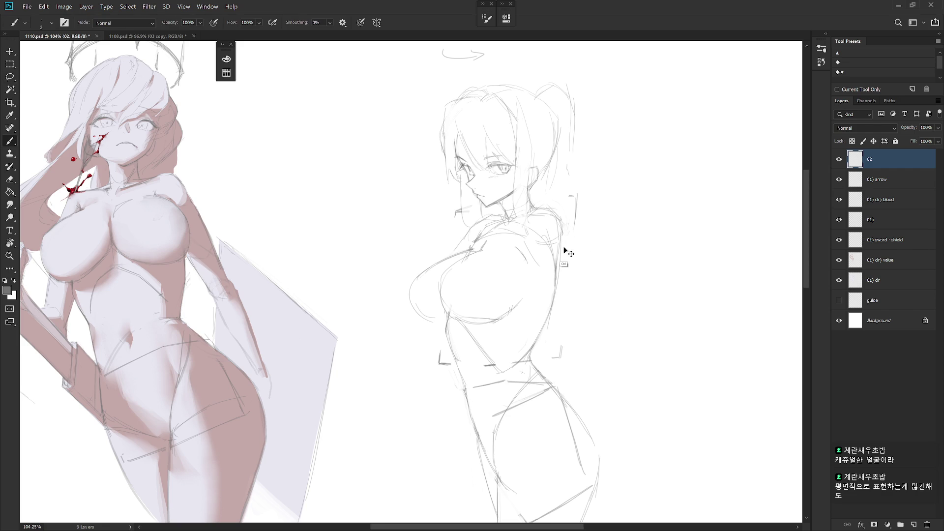
pyautogui.hotkey('ctrl', 'z')
pyautogui.moveTo(564, 245); pyautogui.dragTo(557, 331)
pyautogui.hotkey('ctrl', 'z')
pyautogui.moveTo(566, 240)
pyautogui.mouseDown()
pyautogui.moveTo(555, 325)
pyautogui.moveTo(562, 282)
pyautogui.moveTo(546, 328)
pyautogui.mouseUp()
pyautogui.hotkey('ctrl', 'z')
# - Settle the back contour into vertical lines and one curve down to the waist
pyautogui.hotkey('ctrl', 'z')
pyautogui.moveTo(536, 258); pyautogui.dragTo(538, 344)
pyautogui.hotkey('ctrl', 'z')
pyautogui.moveTo(532, 279); pyautogui.dragTo(529, 344)
pyautogui.hotkey('ctrl', 'z')
pyautogui.hotkey('ctrl', 'z')
pyautogui.moveTo(530, 298); pyautogui.dragTo(556, 291)
pyautogui.moveTo(560, 239); pyautogui.dragTo(557, 318)
pyautogui.moveTo(532, 255); pyautogui.dragTo(534, 354)
pyautogui.hotkey('ctrl', 'z')
pyautogui.moveTo(532, 287); pyautogui.dragTo(536, 357)
pyautogui.moveTo(560, 294)
pyautogui.mouseDown()
pyautogui.moveTo(555, 339)
pyautogui.moveTo(558, 327)
pyautogui.moveTo(538, 360)
pyautogui.mouseUp()
pyautogui.hotkey('ctrl', 'z')
pyautogui.hotkey('ctrl', 'z')
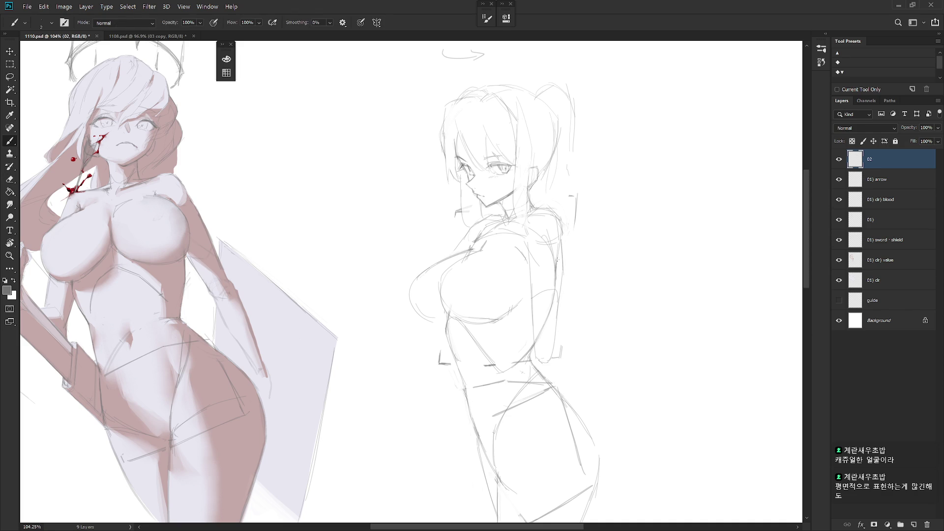
pyautogui.press('e')
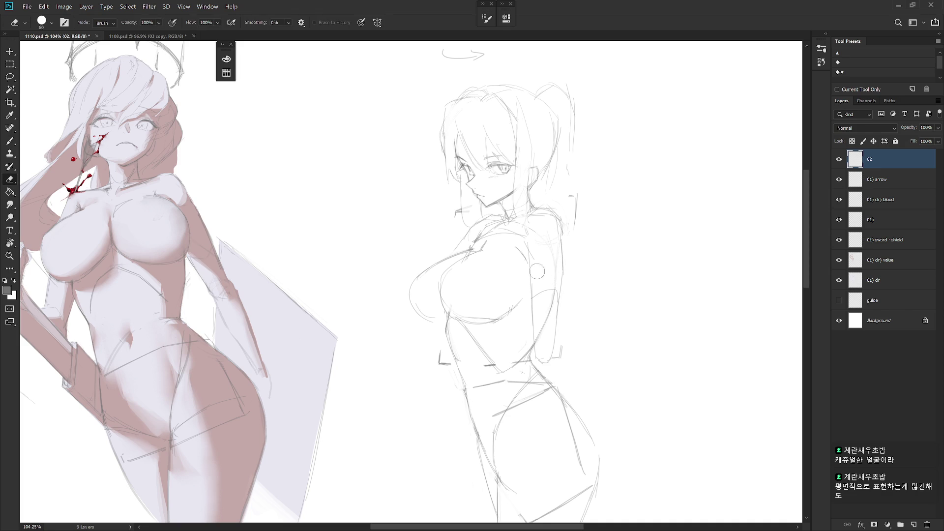
# - Pan the view up slightly and rotate the canvas about 40° clockwise
pyautogui.press('b')
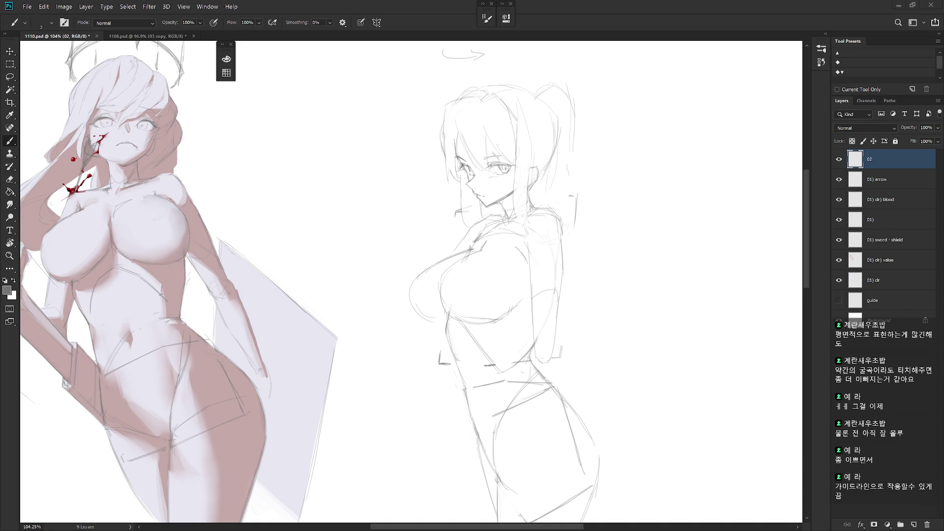
pyautogui.moveTo(566, 299)
pyautogui.mouseDown()
pyautogui.moveTo(565, 287)
pyautogui.moveTo(583, 283)
pyautogui.mouseUp()
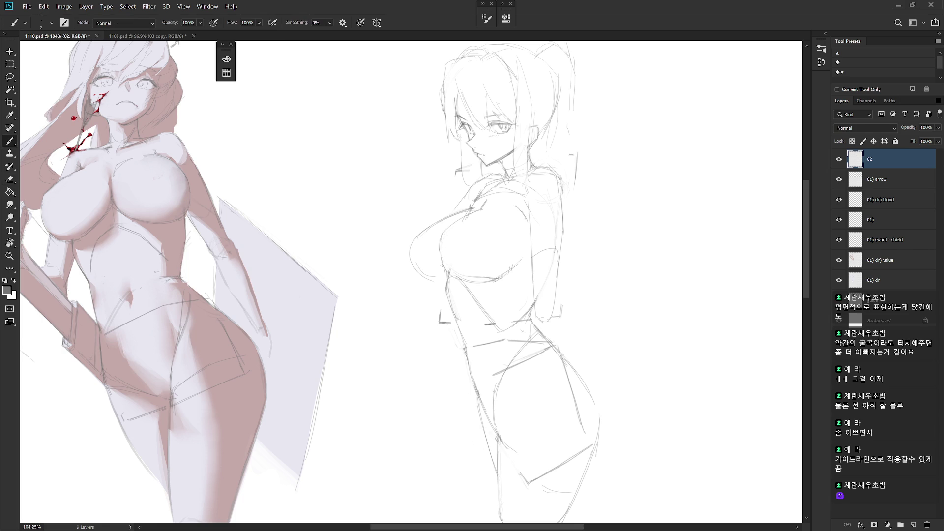
pyautogui.press('r')
pyautogui.moveTo(442, 235); pyautogui.dragTo(451, 325)
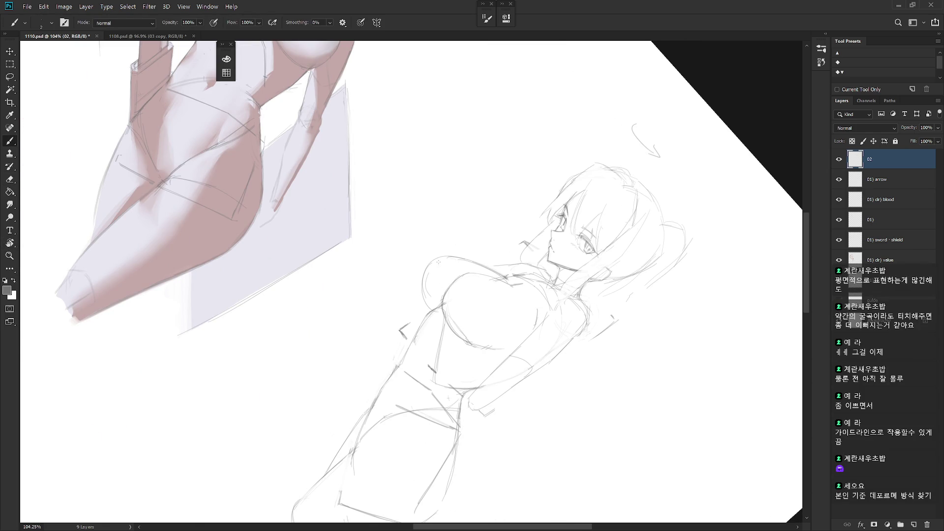
# - Erase the chest outline lightly, straighten the view, and redraw a fuller, darker chest outline
pyautogui.press('w')
pyautogui.press('e')
pyautogui.moveTo(441, 258); pyautogui.dragTo(418, 286)
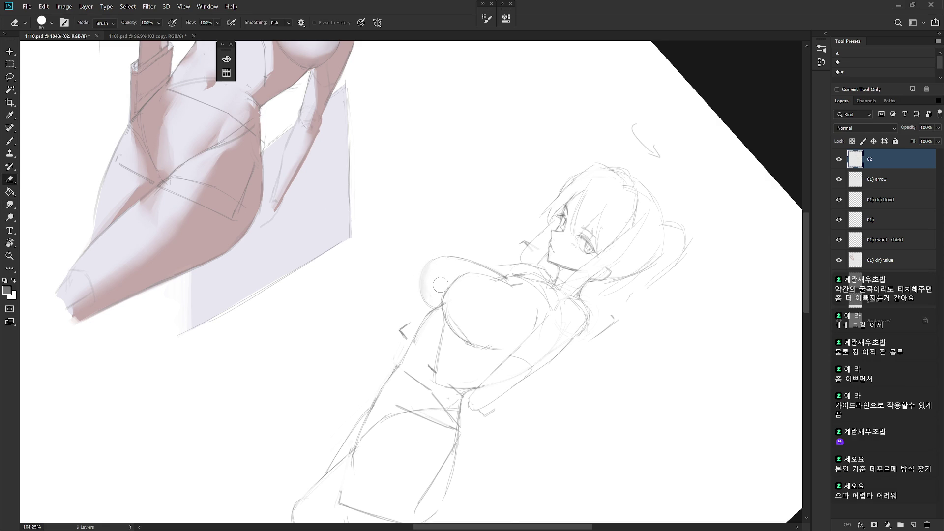
pyautogui.press('Escape')
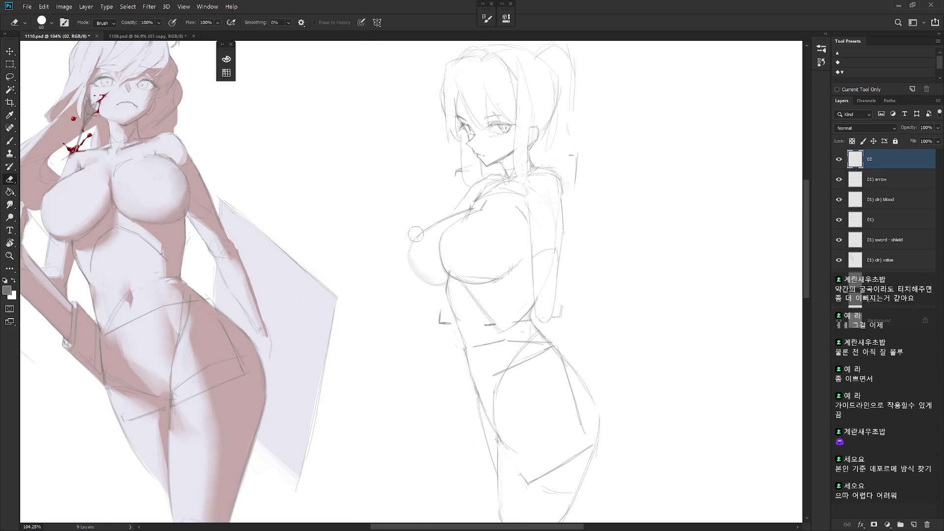
pyautogui.press('b')
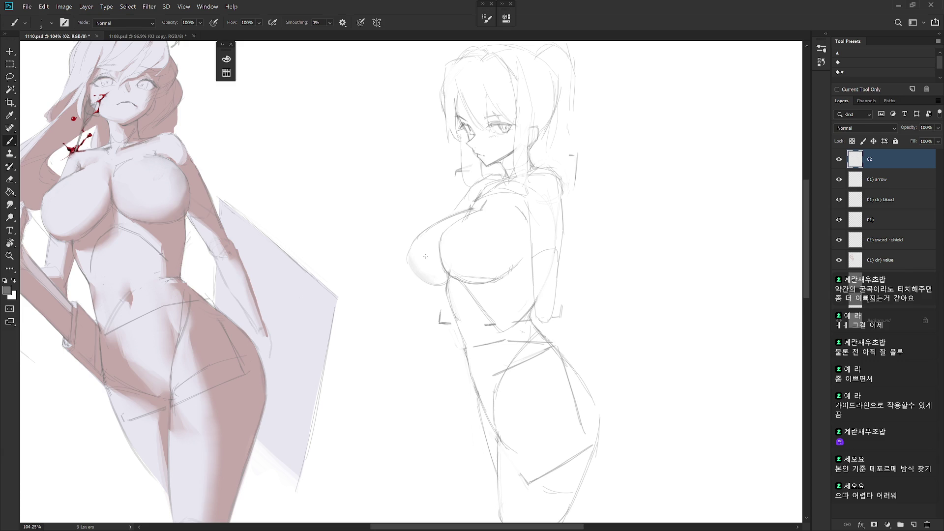
pyautogui.moveTo(429, 225); pyautogui.dragTo(408, 256)
# - Flip the canvas horizontally, zoom in, and nudge the face strokes with Free Transform
pyautogui.scroll(-3, 563, 277)
pyautogui.press('h')
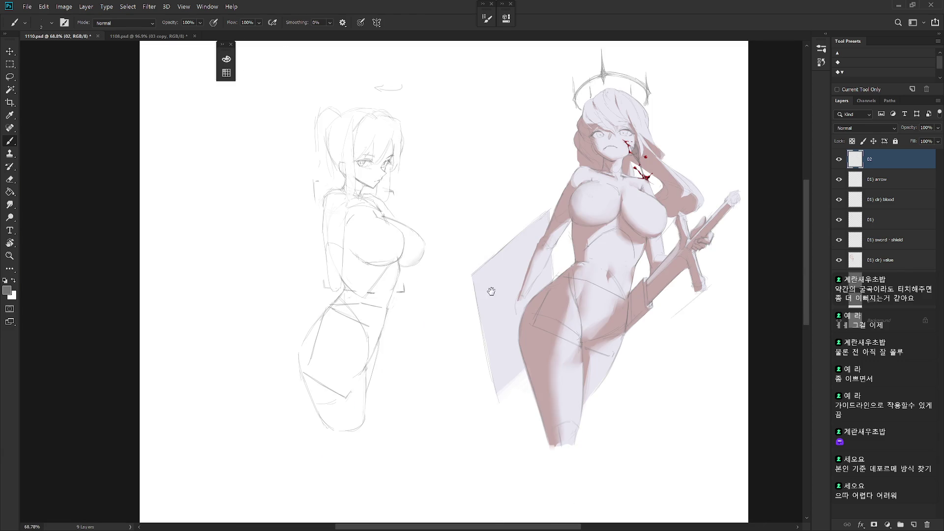
pyautogui.scroll(2, 513, 197)
pyautogui.scroll(2, 513, 197)
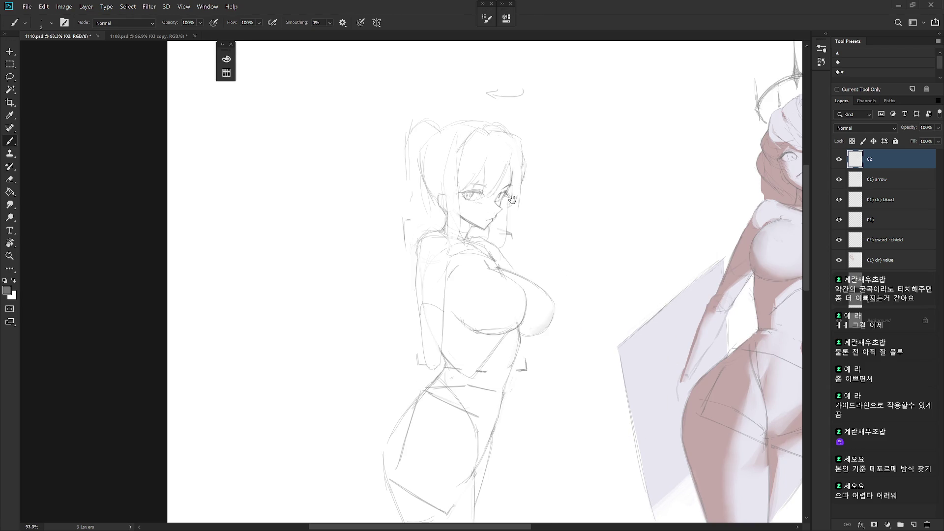
pyautogui.scroll(2, 511, 201)
pyautogui.press('l')
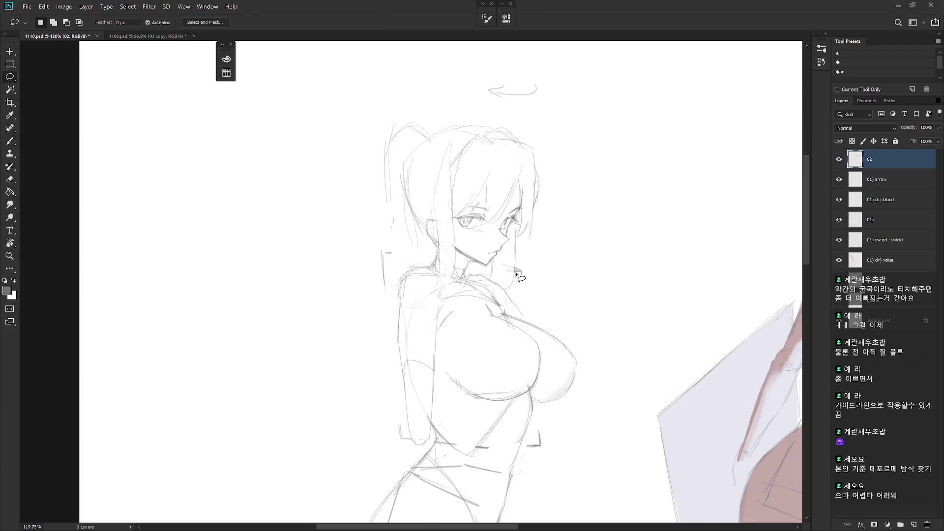
pyautogui.moveTo(515, 274)
pyautogui.mouseDown()
pyautogui.moveTo(499, 268)
pyautogui.moveTo(510, 288)
pyautogui.mouseUp()
pyautogui.hotkey('ctrl', 't')
pyautogui.press('Return')
# - Darken marks near the eye and draw lines down the hair and the ponytail's left side
pyautogui.press('b')
pyautogui.moveTo(517, 215); pyautogui.dragTo(519, 221)
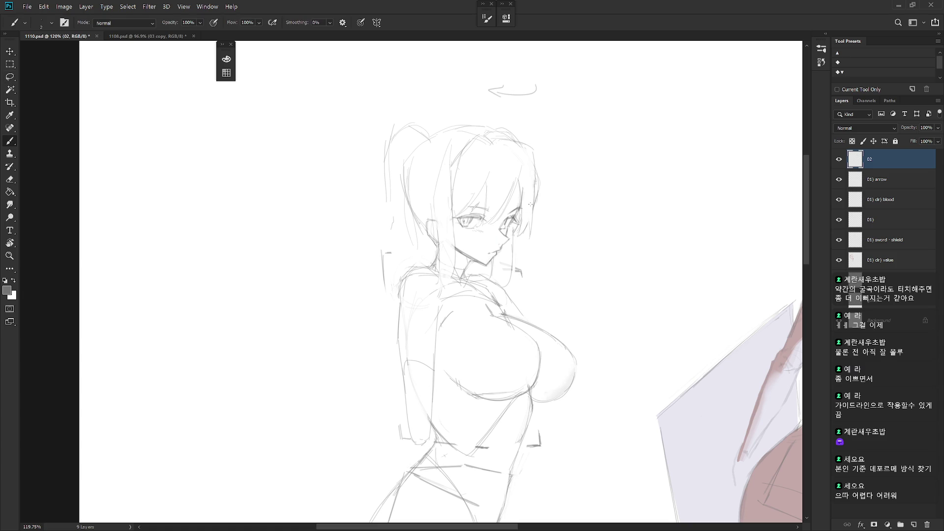
pyautogui.press('e')
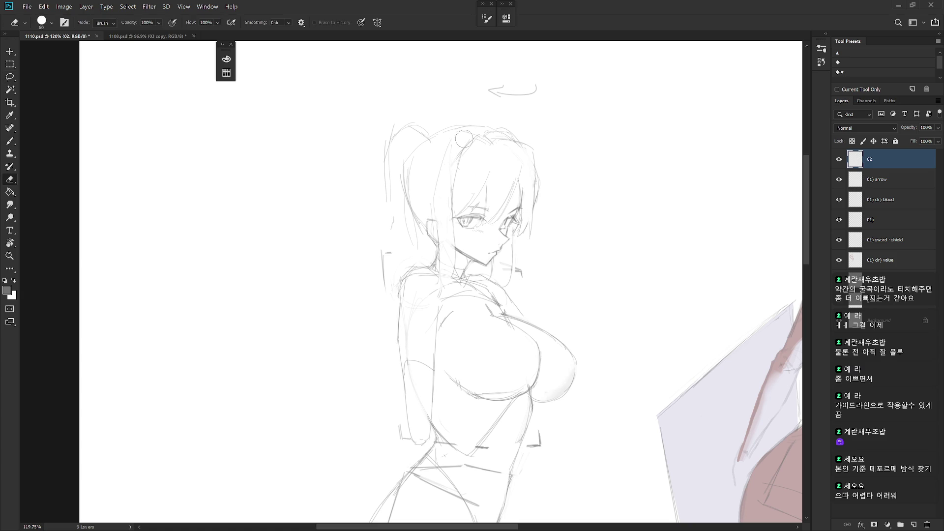
pyautogui.press('b')
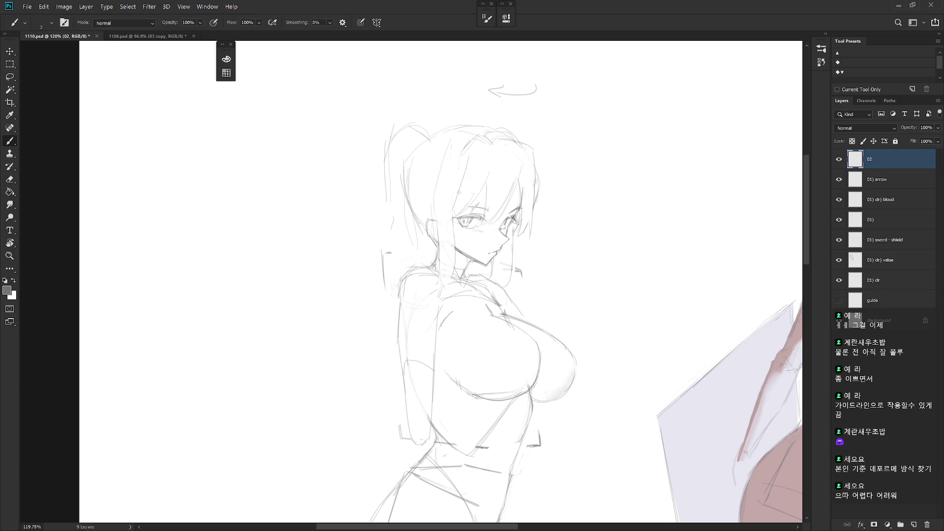
pyautogui.moveTo(462, 131); pyautogui.dragTo(443, 176)
pyautogui.moveTo(444, 142); pyautogui.dragTo(437, 245)
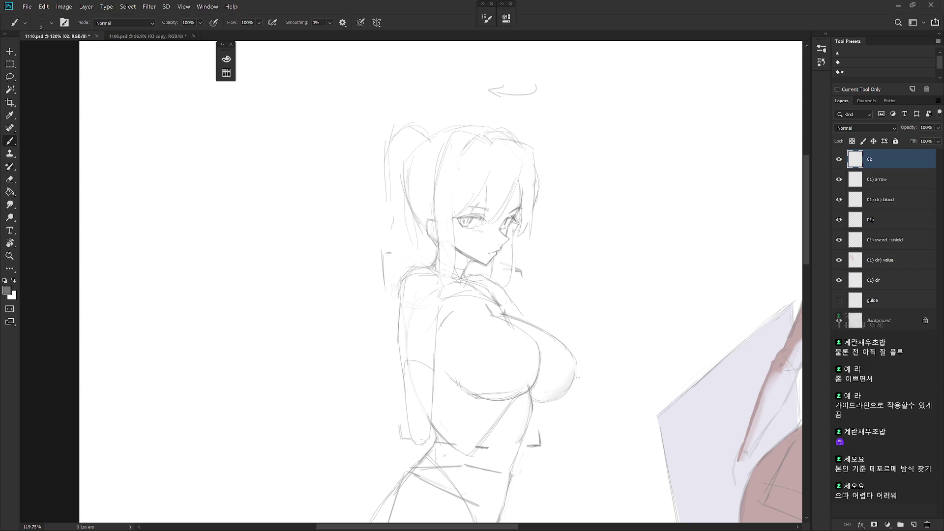
pyautogui.moveTo(398, 121); pyautogui.dragTo(378, 261)
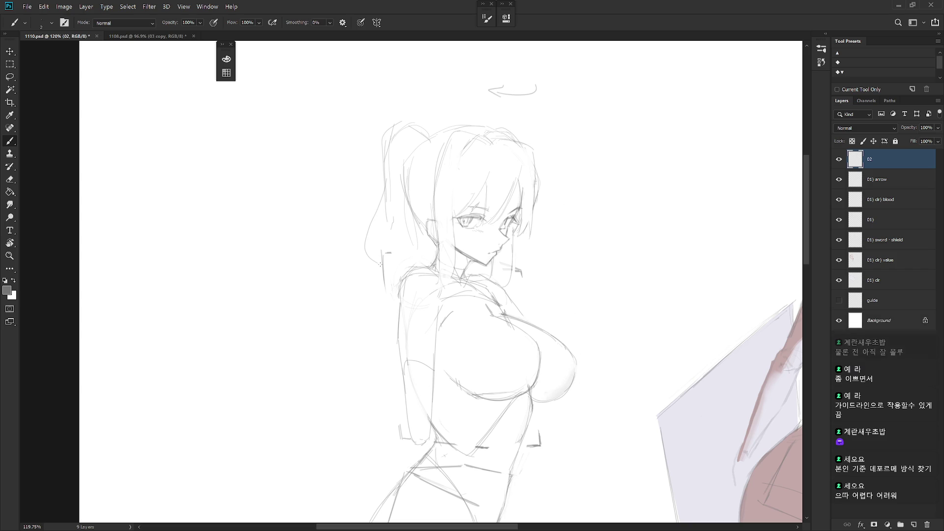
# - Extend the ponytail's left lines and draw short horizontal strokes across the waist
pyautogui.moveTo(405, 216)
pyautogui.mouseDown()
pyautogui.moveTo(397, 247)
pyautogui.moveTo(423, 263)
pyautogui.mouseUp()
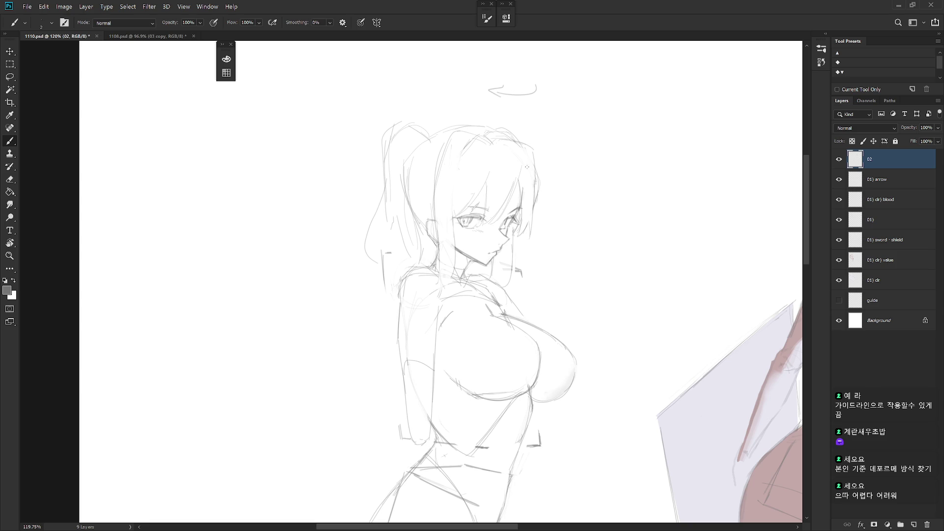
pyautogui.scroll(-3, 527, 213)
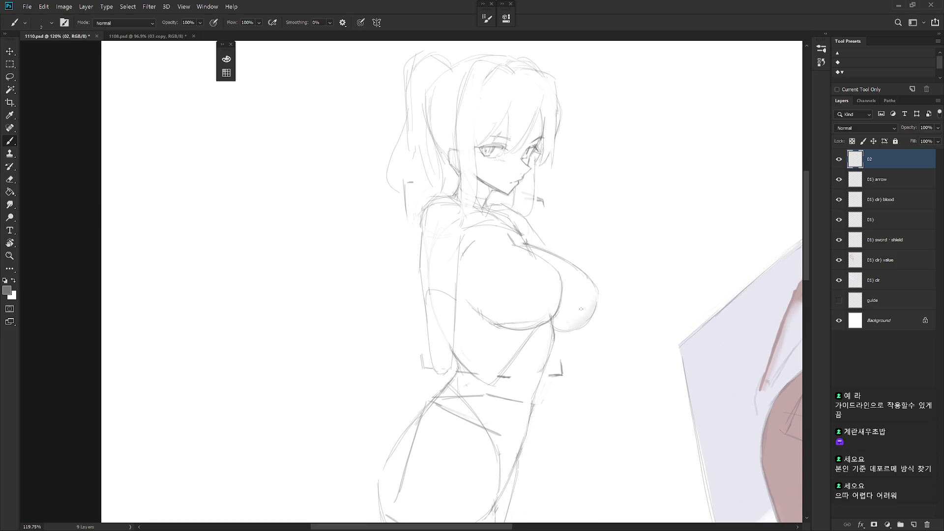
pyautogui.scroll(-1, 581, 361)
pyautogui.scroll(-1, 585, 356)
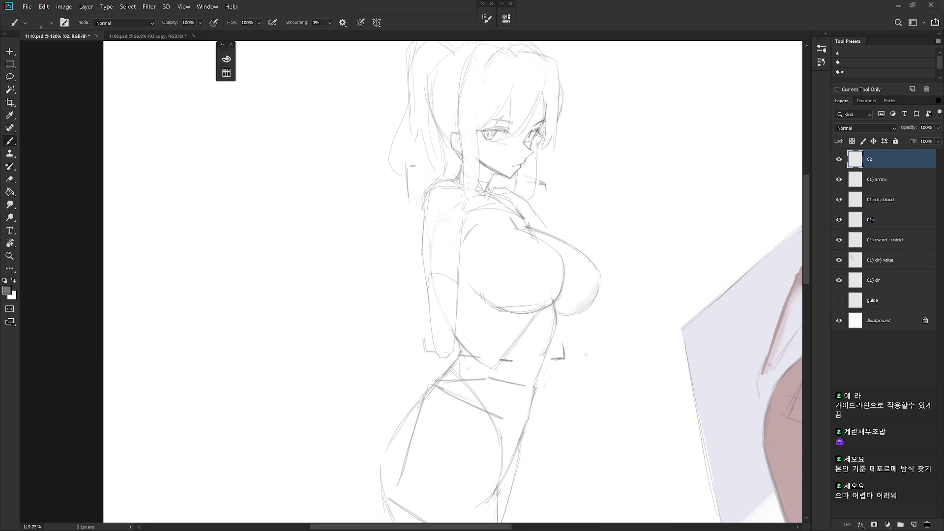
pyautogui.moveTo(440, 352); pyautogui.dragTo(540, 368)
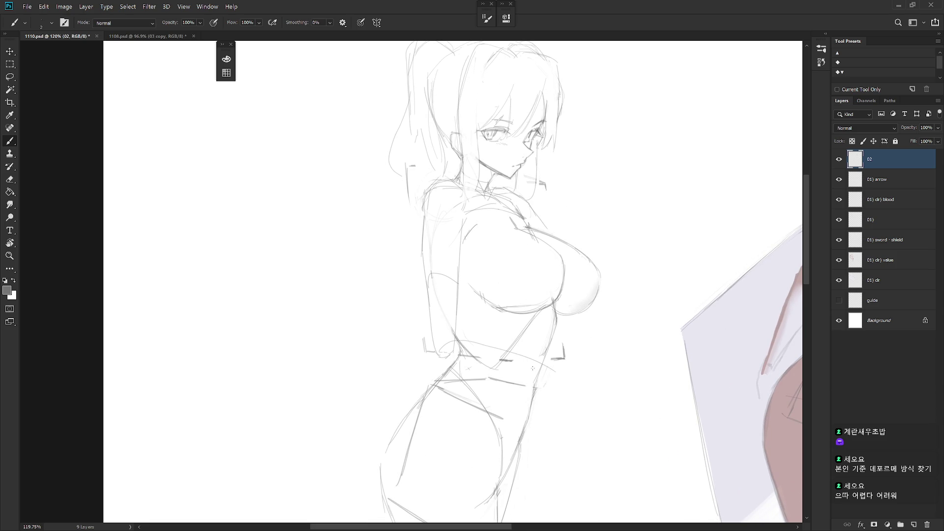
pyautogui.moveTo(454, 363); pyautogui.dragTo(531, 377)
pyautogui.hotkey('ctrl', 'z')
pyautogui.moveTo(450, 364); pyautogui.dragTo(546, 372)
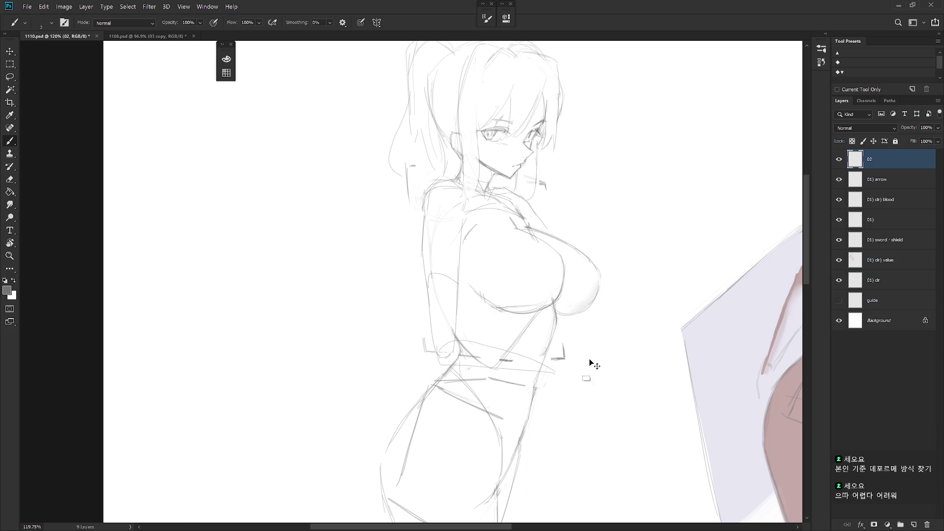
# - Flip the canvas back horizontally to check the drawing's proportions
pyautogui.scroll(-3, 576, 367)
pyautogui.scroll(2, 508, 392)
pyautogui.press('h')
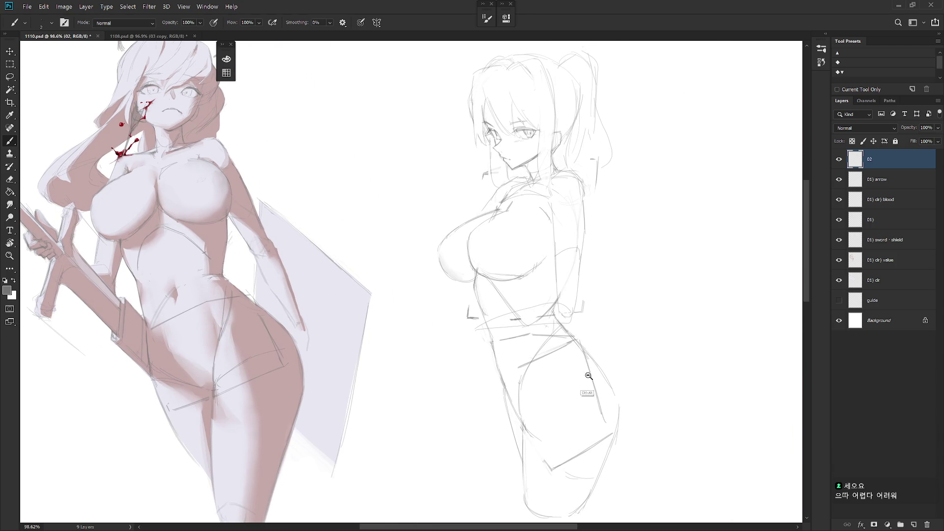
pyautogui.scroll(-2, 585, 381)
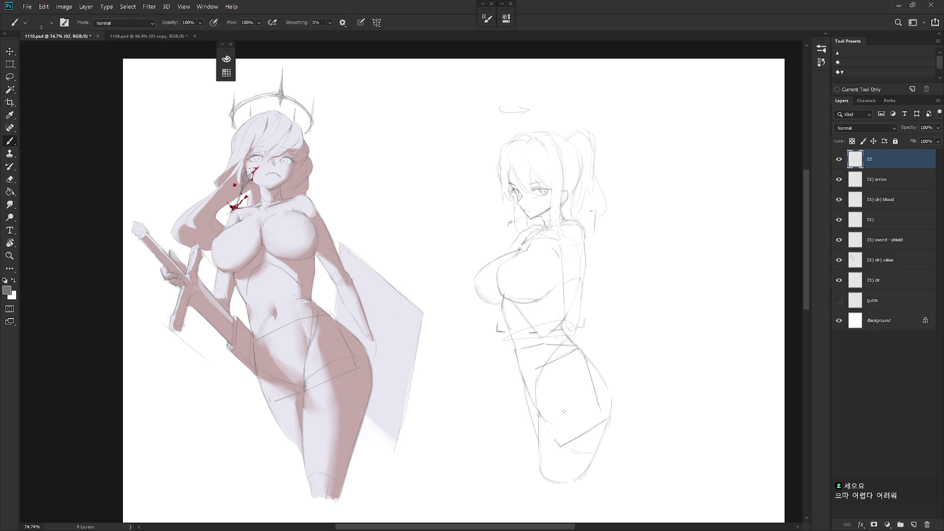
pyautogui.scroll(4, 584, 162)
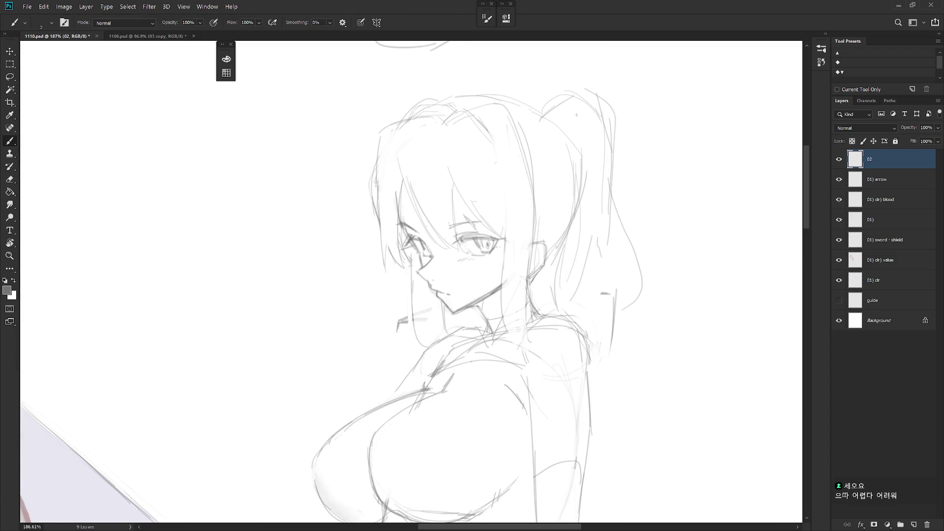
# - Lasso the ponytail, nudge it slightly with Free Transform, and deselect
pyautogui.press('l')
pyautogui.moveTo(579, 80)
pyautogui.mouseDown()
pyautogui.moveTo(550, 298)
pyautogui.moveTo(580, 55)
pyautogui.mouseUp()
pyautogui.hotkey('ctrl', 't')
pyautogui.moveTo(609, 231); pyautogui.dragTo(617, 244)
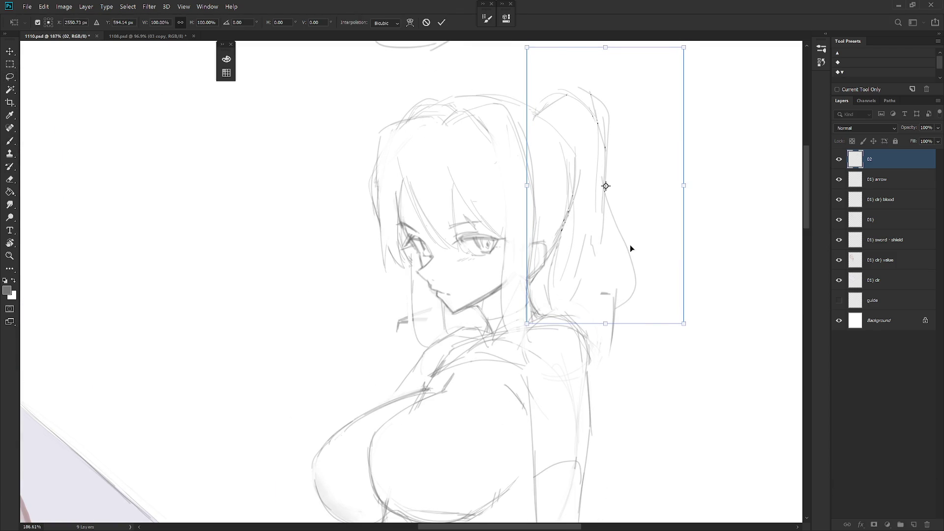
pyautogui.press('Return')
pyautogui.moveTo(593, 183)
pyautogui.mouseDown()
pyautogui.moveTo(582, 139)
pyautogui.moveTo(565, 250)
pyautogui.mouseUp()
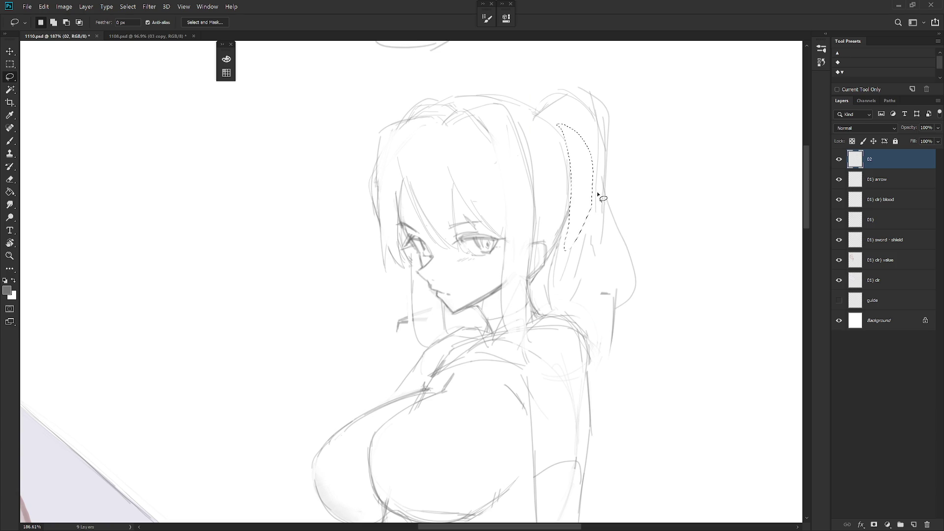
pyautogui.hotkey('ctrl', 'd')
# - Redraw the ponytail's main and inner lines, erasing and retrying the strokes
pyautogui.press('b')
pyautogui.moveTo(541, 111)
pyautogui.mouseDown()
pyautogui.moveTo(564, 157)
pyautogui.moveTo(561, 254)
pyautogui.mouseUp()
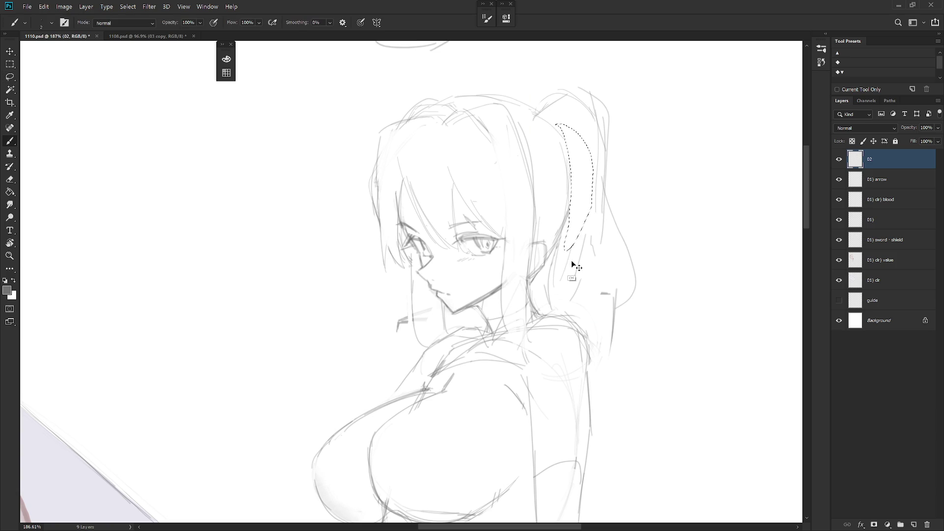
pyautogui.press('e')
pyautogui.moveTo(562, 146); pyautogui.dragTo(560, 196)
pyautogui.press('b')
pyautogui.moveTo(574, 155); pyautogui.dragTo(547, 258)
pyautogui.press('e')
pyautogui.moveTo(573, 189); pyautogui.dragTo(548, 251)
pyautogui.press('b')
pyautogui.moveTo(574, 160); pyautogui.dragTo(543, 256)
pyautogui.moveTo(583, 196); pyautogui.dragTo(570, 218)
pyautogui.hotkey('ctrl', 'z')
pyautogui.hotkey('ctrl', 'z')
pyautogui.moveTo(574, 145); pyautogui.dragTo(552, 246)
# - Add a stroke along the hair top and redraw the ponytail's arcing top curve
pyautogui.moveTo(515, 98)
pyautogui.mouseDown()
pyautogui.moveTo(584, 89)
pyautogui.moveTo(547, 91)
pyautogui.mouseUp()
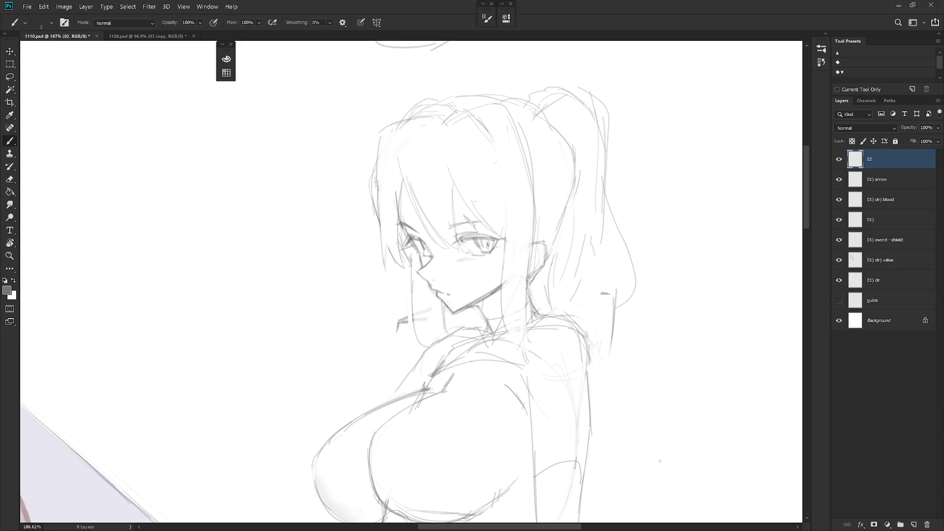
pyautogui.moveTo(538, 93)
pyautogui.mouseDown()
pyautogui.moveTo(599, 128)
pyautogui.moveTo(582, 95)
pyautogui.moveTo(579, 129)
pyautogui.mouseUp()
pyautogui.hotkey('ctrl', 'z')
pyautogui.moveTo(523, 101); pyautogui.dragTo(577, 121)
pyautogui.scroll(-4, 616, 165)
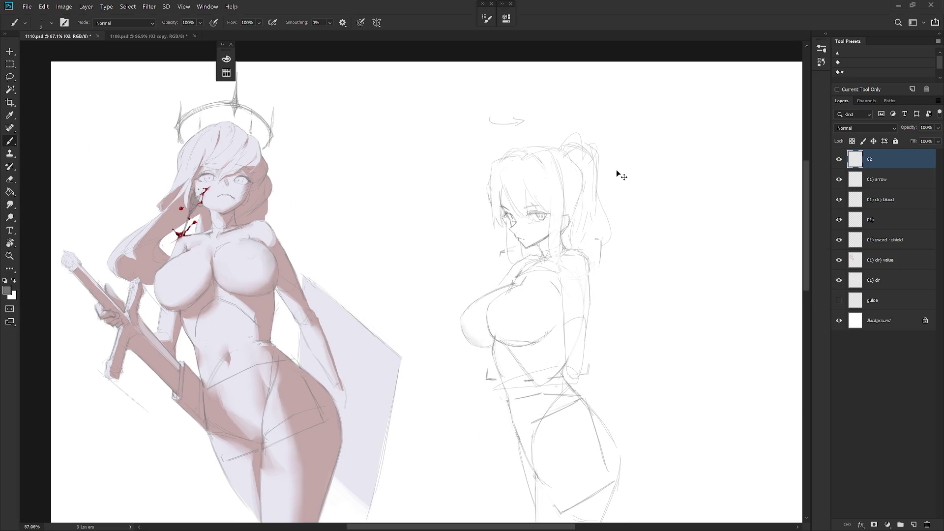
# - Draw a line down the ponytail's right side, then recenter and zoom the view on the sketch
pyautogui.moveTo(579, 155); pyautogui.dragTo(597, 185)
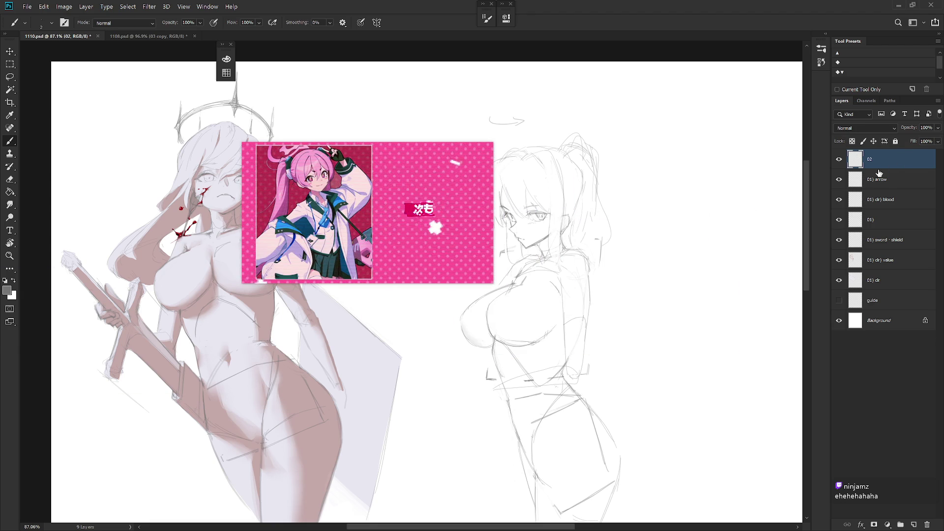
pyautogui.moveTo(587, 242); pyautogui.dragTo(599, 235)
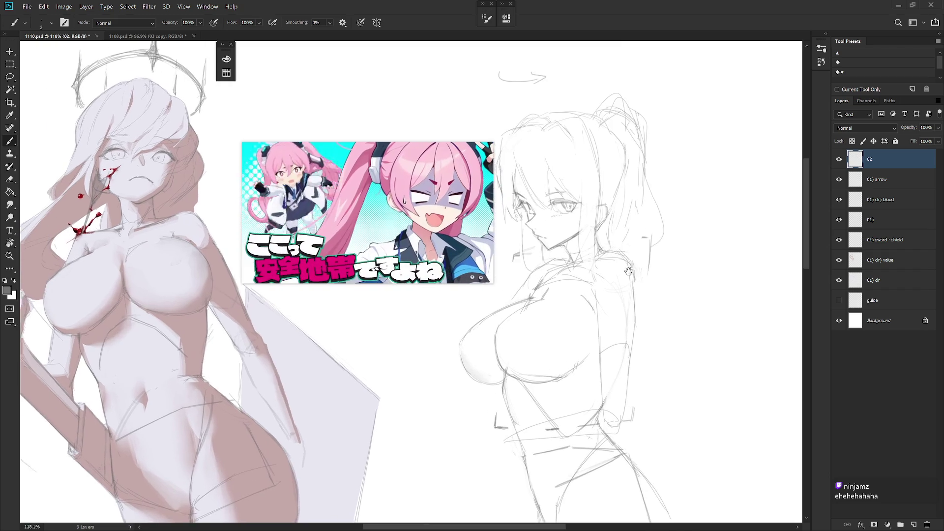
pyautogui.press('e')
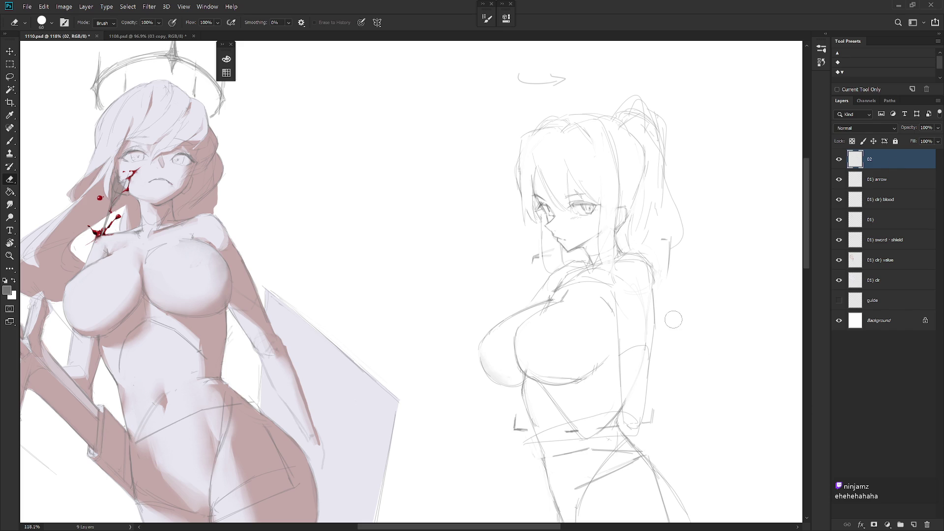
pyautogui.press('b')
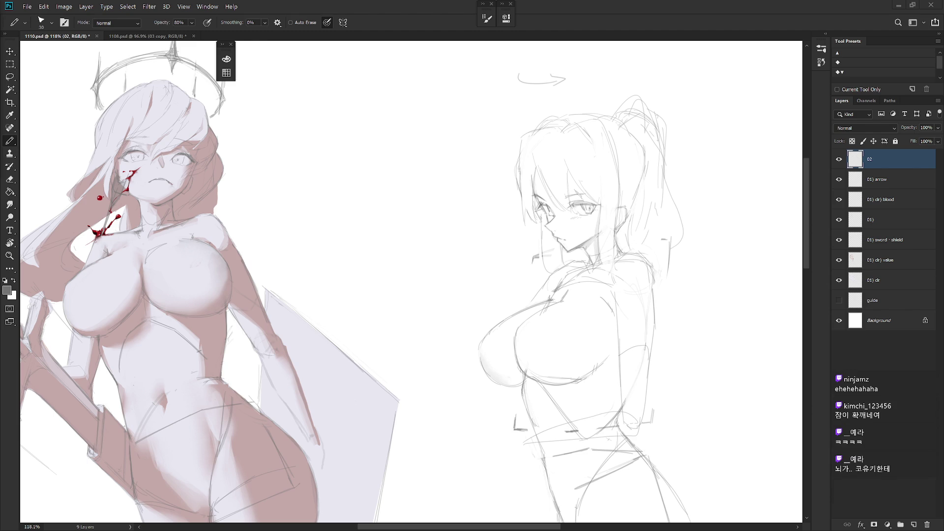
pyautogui.moveTo(645, 290); pyautogui.dragTo(615, 305)
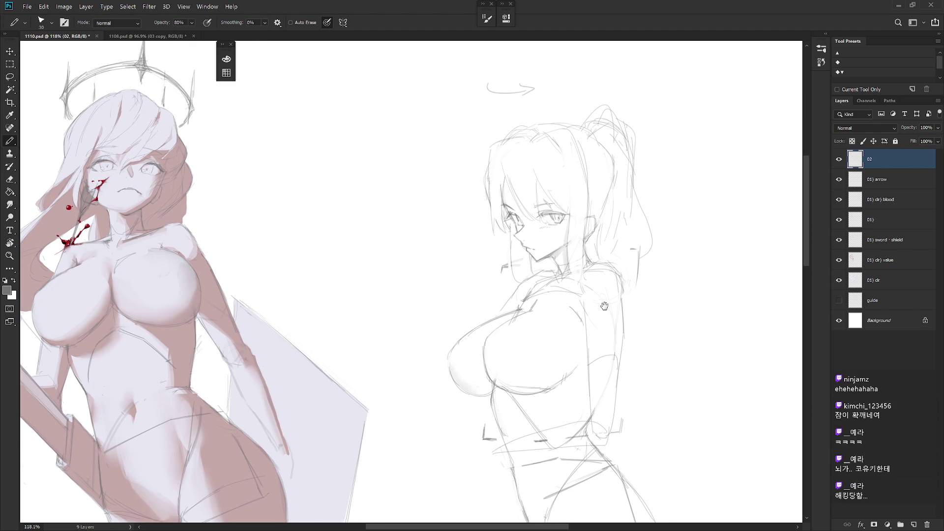
pyautogui.press('b')
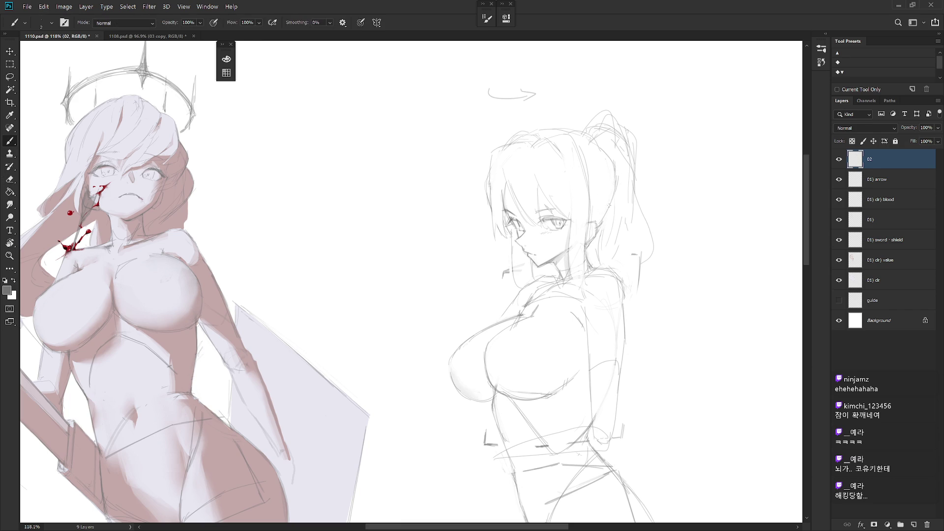
pyautogui.scroll(-3, 616, 197)
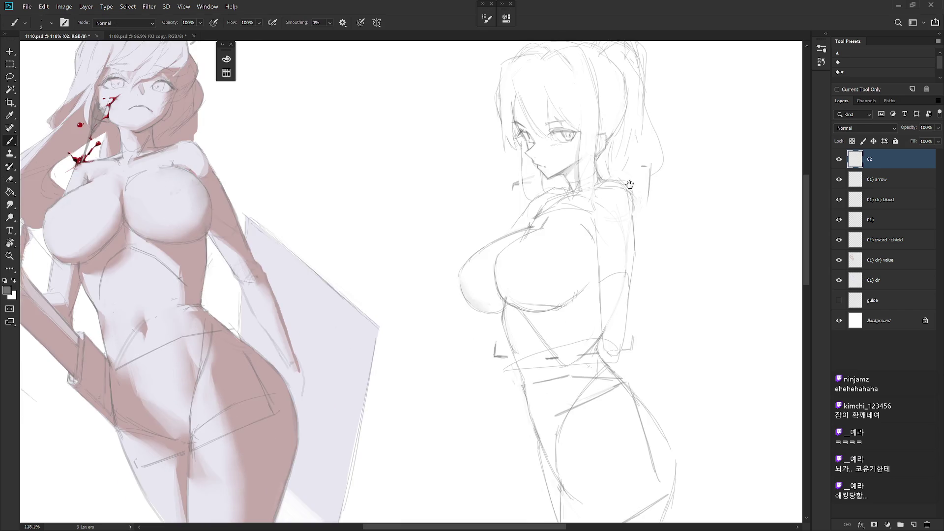
pyautogui.keyDown('alt'); pyautogui.scroll(-2, 613, 231); pyautogui.keyUp('alt')
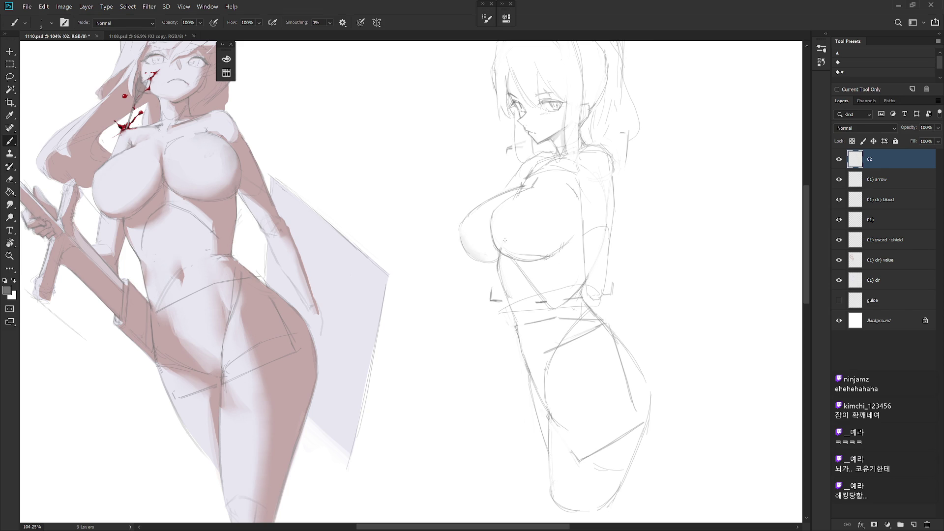
# - Add thin strokes left of and under the chest and delete the stray stroke beneath it
pyautogui.moveTo(457, 266); pyautogui.dragTo(451, 294)
pyautogui.moveTo(465, 254); pyautogui.dragTo(464, 278)
pyautogui.moveTo(469, 277)
pyautogui.mouseDown()
pyautogui.moveTo(490, 262)
pyautogui.moveTo(453, 273)
pyautogui.mouseUp()
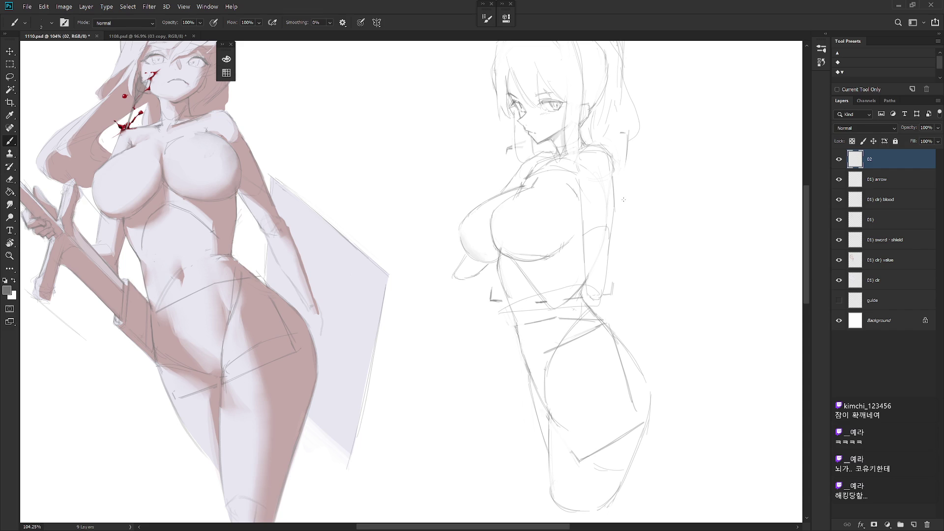
pyautogui.press('l')
pyautogui.moveTo(494, 268); pyautogui.dragTo(491, 270)
pyautogui.press('Delete')
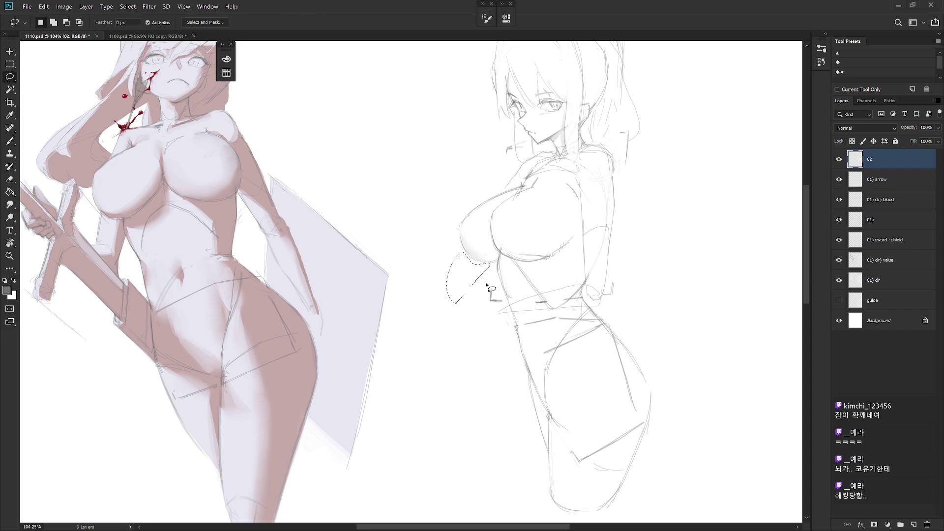
# - Make small lasso selections around the waist area
pyautogui.moveTo(522, 296)
pyautogui.mouseDown()
pyautogui.moveTo(533, 318)
pyautogui.moveTo(581, 285)
pyautogui.moveTo(580, 307)
pyautogui.moveTo(600, 307)
pyautogui.mouseUp()
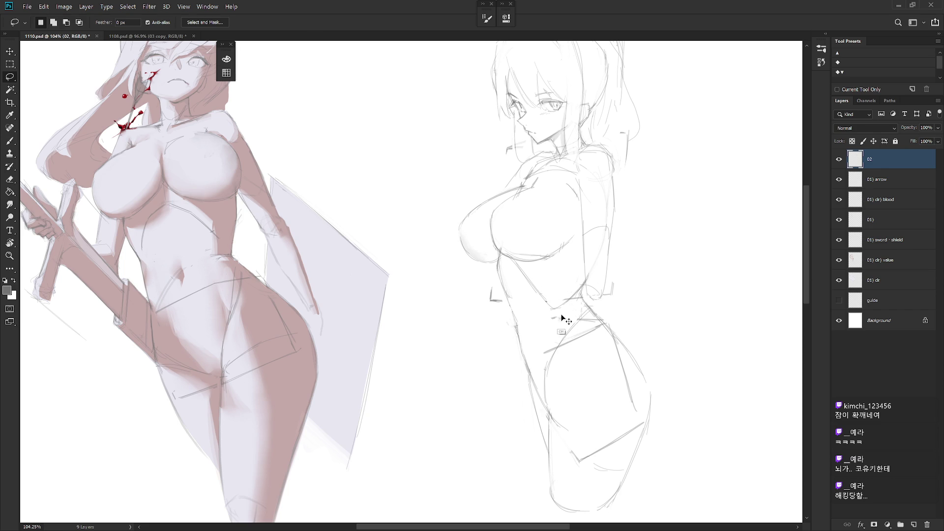
pyautogui.press('b')
pyautogui.press('e')
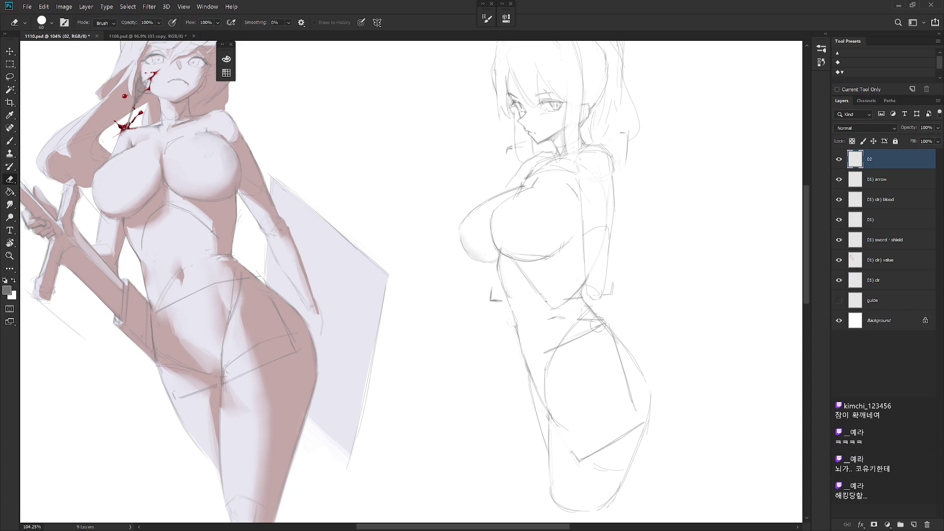
pyautogui.press('l')
pyautogui.moveTo(600, 320); pyautogui.dragTo(545, 360)
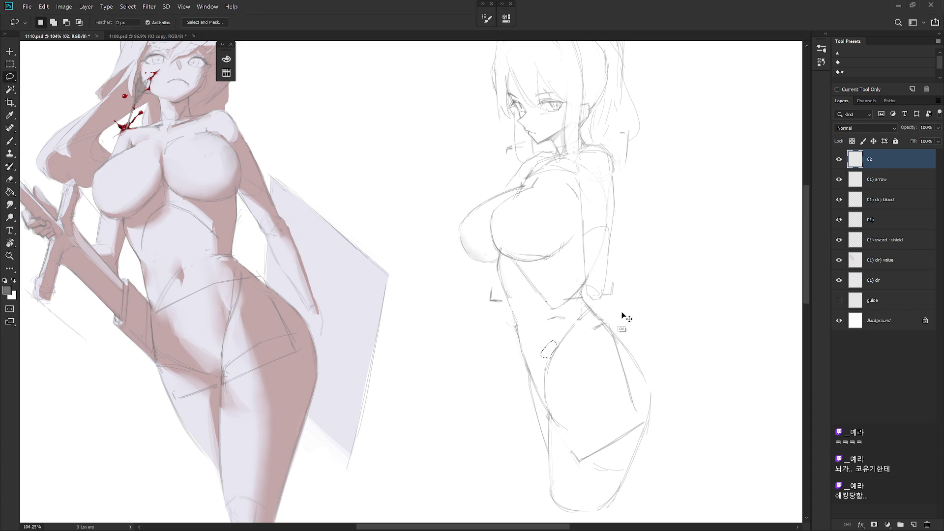
pyautogui.press('b')
# - Shift the view and brush new lines along the leg, erasing small marks nearby
pyautogui.moveTo(682, 435); pyautogui.dragTo(658, 408)
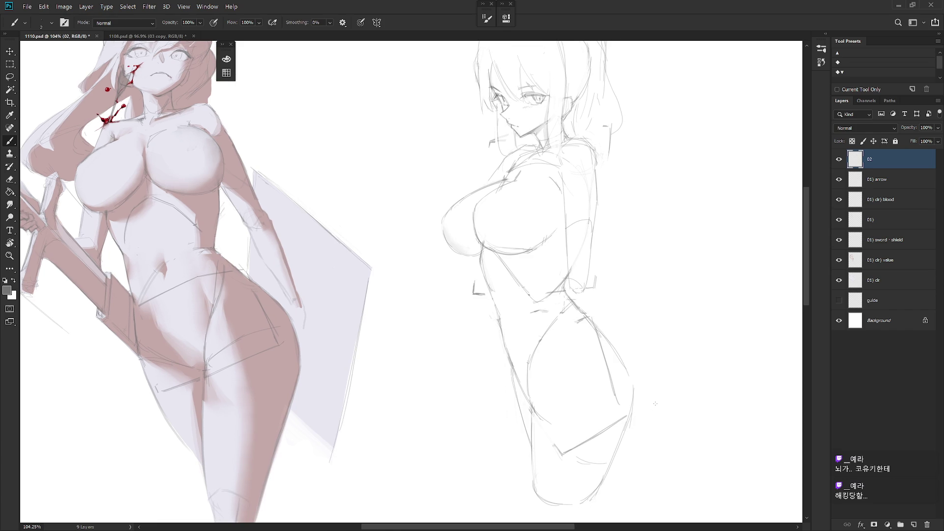
pyautogui.press('l')
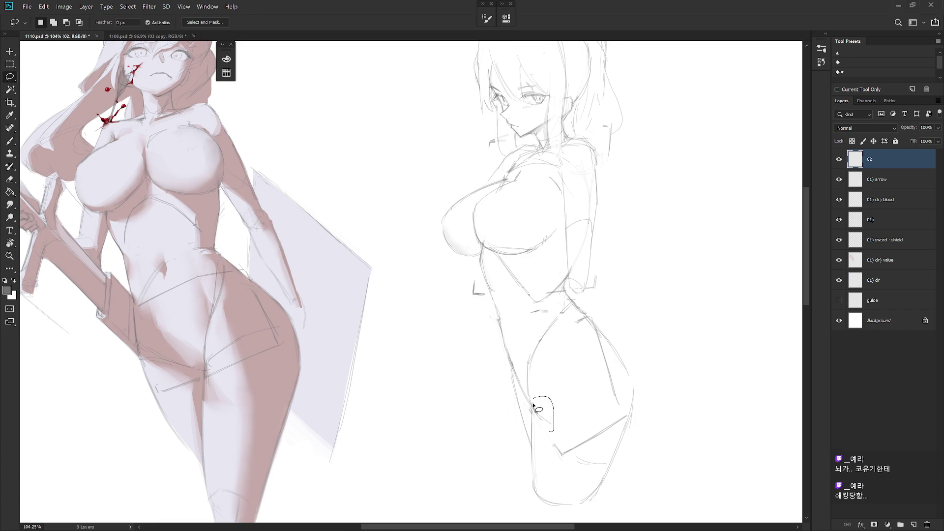
pyautogui.press('b')
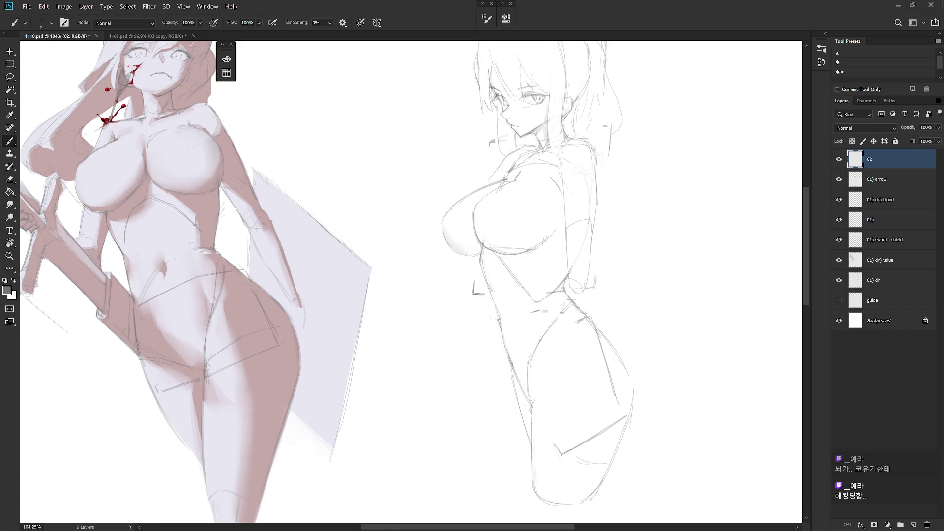
pyautogui.moveTo(533, 396)
pyautogui.mouseDown()
pyautogui.moveTo(531, 377)
pyautogui.moveTo(532, 400)
pyautogui.moveTo(550, 390)
pyautogui.moveTo(563, 354)
pyautogui.mouseUp()
pyautogui.press('e')
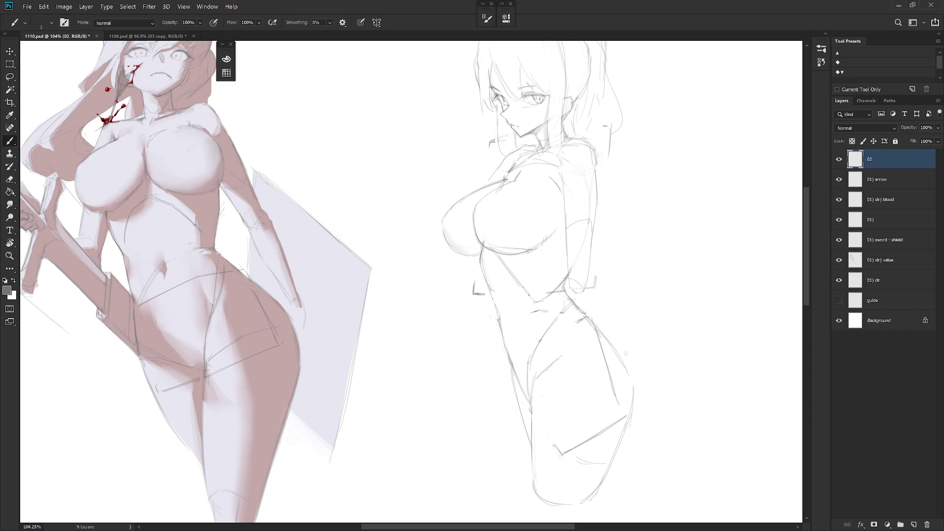
pyautogui.scroll(2, 580, 379)
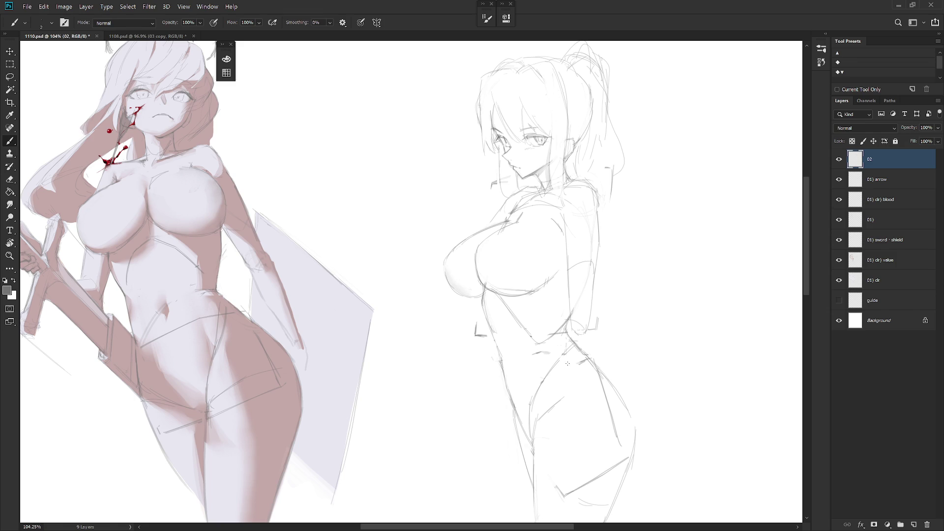
# - Add faint pencil strokes under the chest and along the right-side waist and hip lines
pyautogui.moveTo(466, 270); pyautogui.dragTo(460, 279)
pyautogui.moveTo(525, 291)
pyautogui.mouseDown()
pyautogui.moveTo(587, 323)
pyautogui.moveTo(550, 303)
pyautogui.mouseUp()
pyautogui.moveTo(498, 278)
pyautogui.mouseDown()
pyautogui.moveTo(491, 294)
pyautogui.moveTo(455, 293)
pyautogui.moveTo(486, 299)
pyautogui.mouseUp()
pyautogui.moveTo(453, 287); pyautogui.dragTo(459, 310)
pyautogui.moveTo(540, 335); pyautogui.dragTo(578, 338)
pyautogui.moveTo(522, 308); pyautogui.dragTo(565, 344)
pyautogui.moveTo(458, 273)
pyautogui.mouseDown()
pyautogui.moveTo(462, 297)
pyautogui.moveTo(499, 274)
pyautogui.mouseUp()
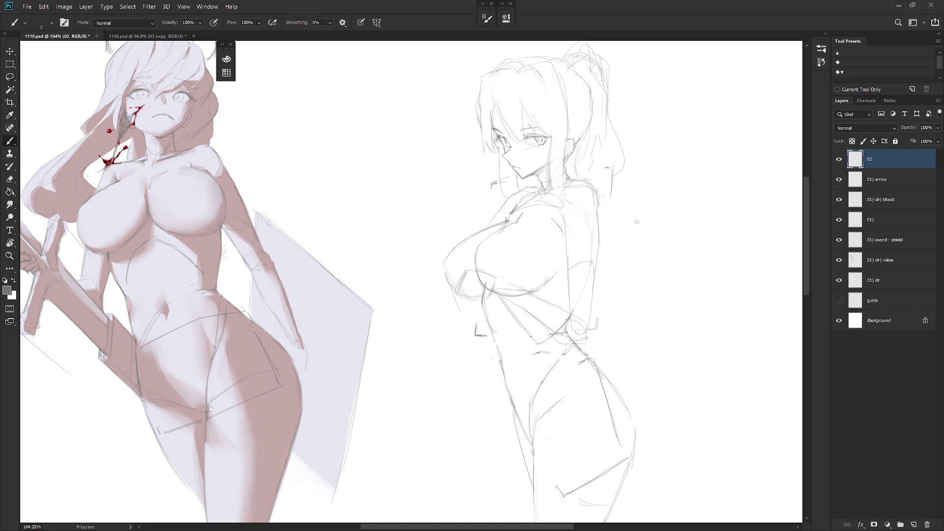
# - Compare earlier Brush Tool states in History, settle on one that drops the latest strokes, then collapse History
pyautogui.click(825, 33)
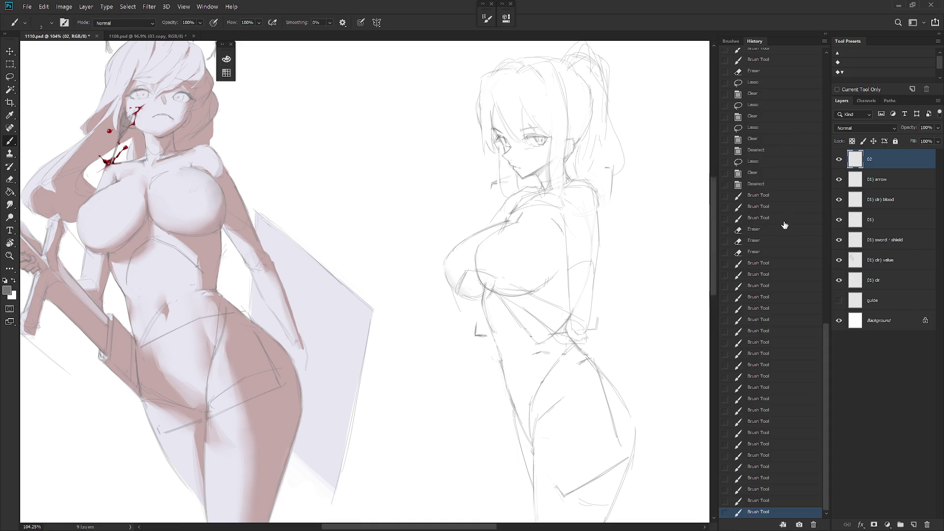
pyautogui.click(770, 184)
pyautogui.click(774, 320)
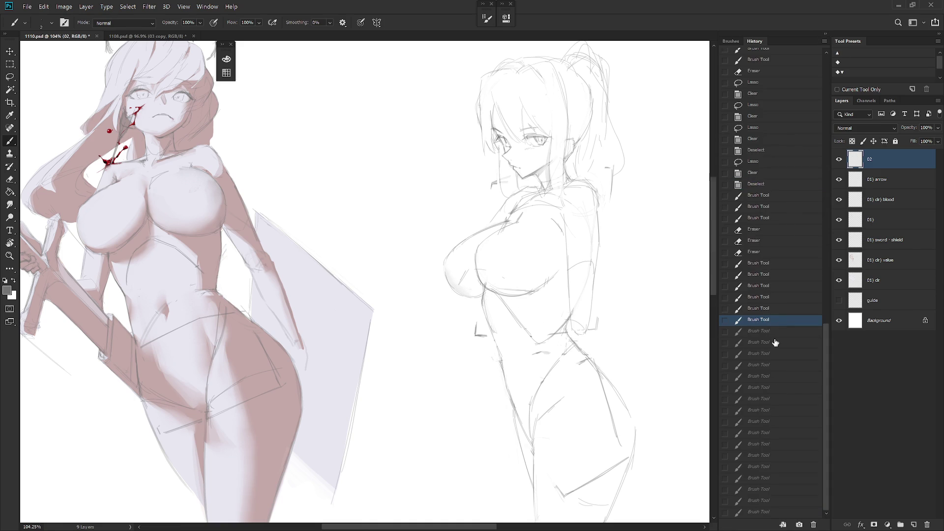
pyautogui.click(772, 296)
pyautogui.click(770, 265)
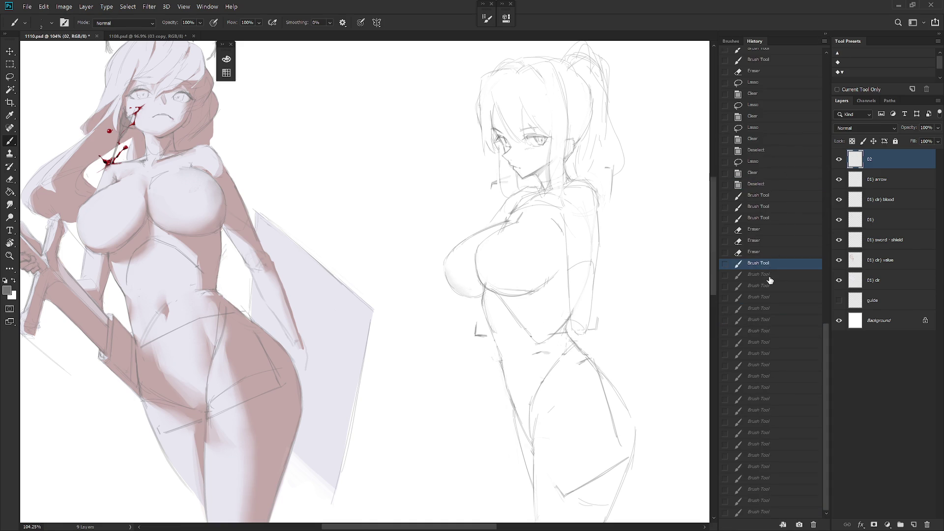
pyautogui.click(769, 277)
pyautogui.click(772, 284)
pyautogui.click(775, 297)
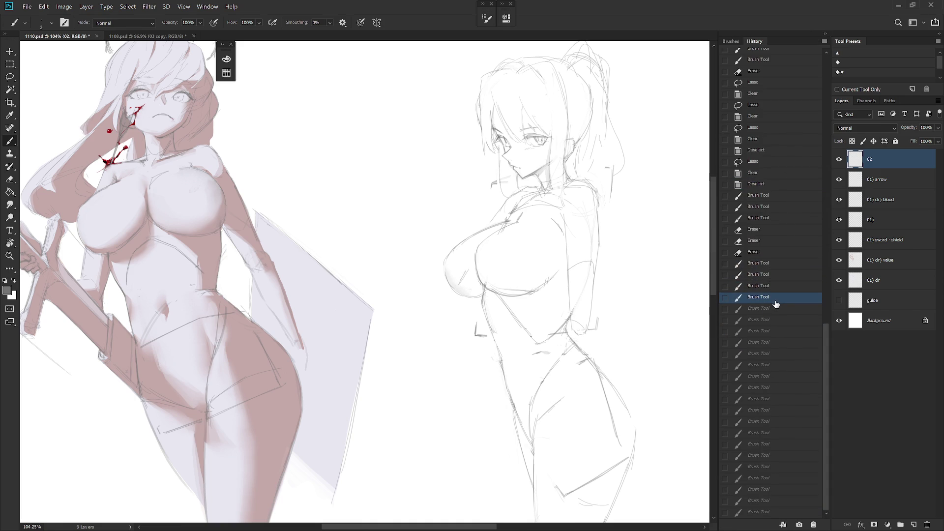
pyautogui.click(824, 33)
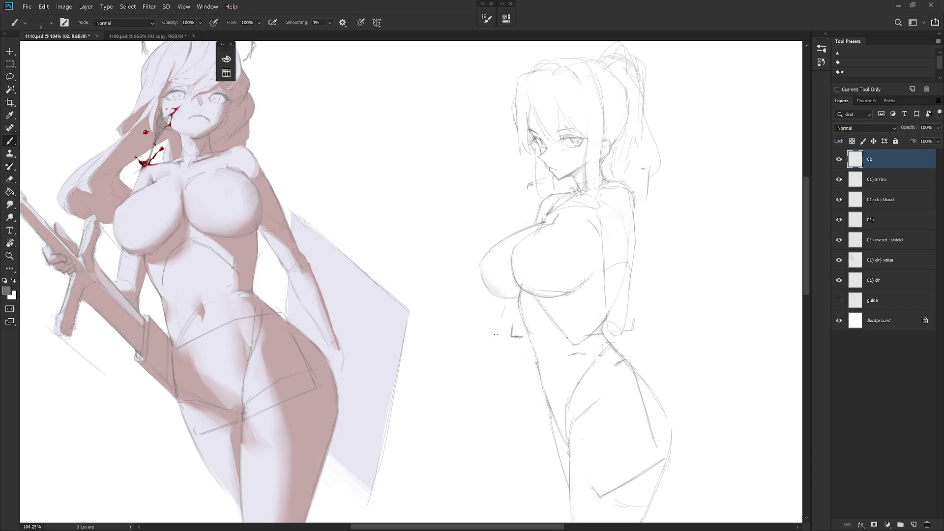
# - Draw the lowered arm's upper and inner lines reaching down to the left, redoing missed strokes
pyautogui.moveTo(498, 303); pyautogui.dragTo(495, 343)
pyautogui.hotkey('ctrl', 'z')
pyautogui.moveTo(496, 299); pyautogui.dragTo(490, 322)
pyautogui.moveTo(491, 313); pyautogui.dragTo(460, 391)
pyautogui.moveTo(472, 354); pyautogui.dragTo(460, 409)
pyautogui.moveTo(477, 371)
pyautogui.mouseDown()
pyautogui.moveTo(460, 408)
pyautogui.moveTo(506, 328)
pyautogui.moveTo(468, 391)
pyautogui.mouseUp()
pyautogui.hotkey('ctrl', 'z')
pyautogui.hotkey('ctrl', 'z')
pyautogui.moveTo(508, 326); pyautogui.dragTo(467, 401)
# - Sketch the hand at the end of the arm, undoing stray lines below it
pyautogui.moveTo(453, 418)
pyautogui.mouseDown()
pyautogui.moveTo(478, 439)
pyautogui.moveTo(478, 421)
pyautogui.mouseUp()
pyautogui.hotkey('ctrl', 'z')
pyautogui.hotkey('ctrl', 'z')
pyautogui.moveTo(463, 387)
pyautogui.mouseDown()
pyautogui.moveTo(439, 417)
pyautogui.moveTo(462, 409)
pyautogui.moveTo(432, 431)
pyautogui.mouseUp()
pyautogui.scroll(-2, 664, 344)
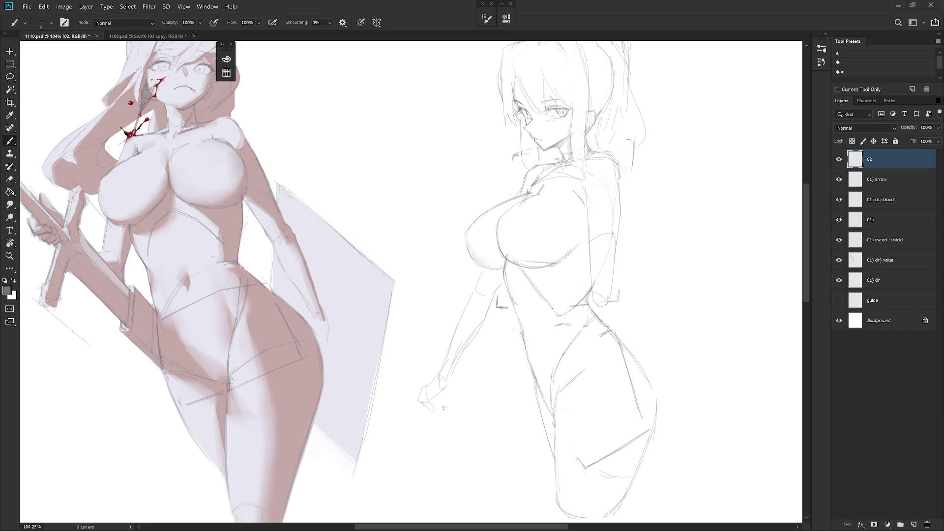
pyautogui.moveTo(435, 403)
pyautogui.mouseDown()
pyautogui.moveTo(425, 432)
pyautogui.moveTo(541, 415)
pyautogui.mouseUp()
pyautogui.hotkey('ctrl', 'z')
# - Draw the board's bottom edge, its short left end and a horizontal line across the legs
pyautogui.moveTo(445, 429); pyautogui.dragTo(499, 421)
pyautogui.hotkey('ctrl', 'z')
pyautogui.moveTo(422, 437); pyautogui.dragTo(538, 427)
pyautogui.moveTo(461, 366); pyautogui.dragTo(525, 358)
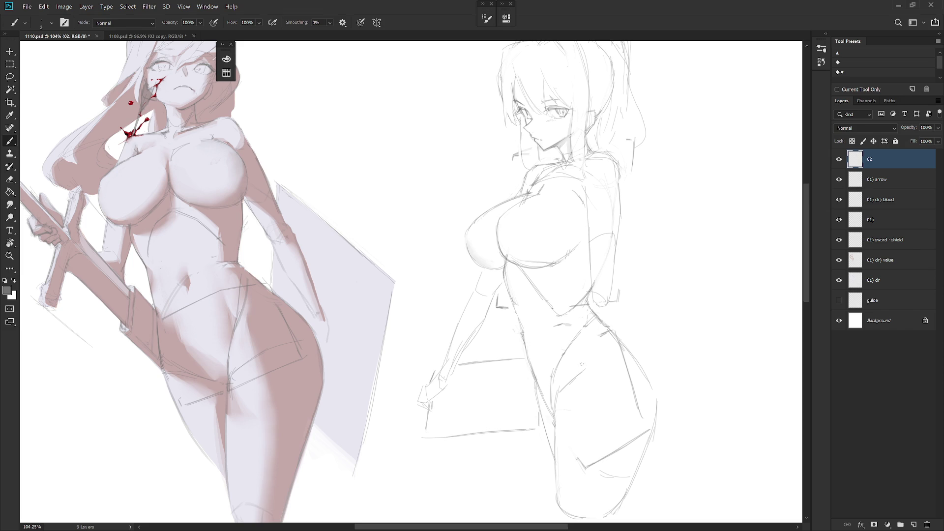
pyautogui.moveTo(427, 418); pyautogui.dragTo(425, 434)
pyautogui.moveTo(451, 429); pyautogui.dragTo(527, 424)
pyautogui.hotkey('ctrl', 'z')
pyautogui.moveTo(439, 432); pyautogui.dragTo(521, 422)
pyautogui.moveTo(523, 311); pyautogui.dragTo(507, 326)
# - Add a short stroke at the shoulder and sample the line colour from the drawing
pyautogui.press('e')
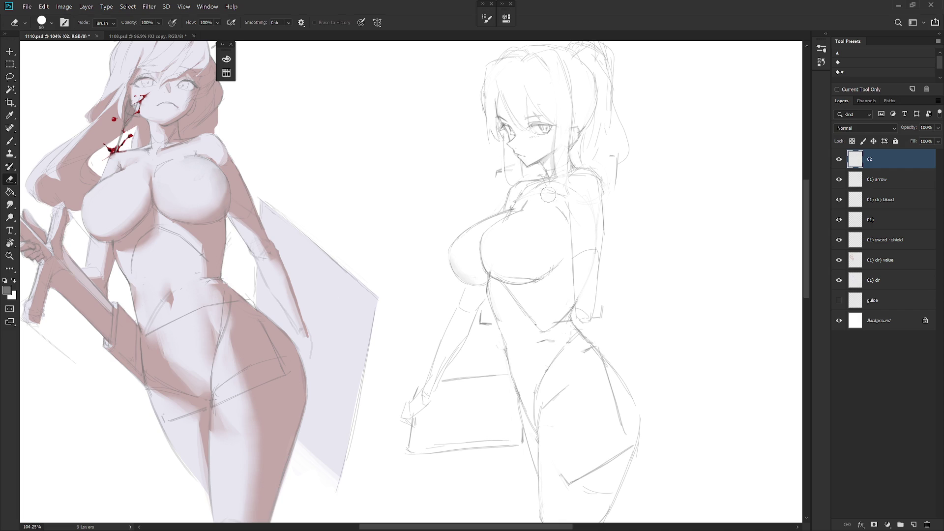
pyautogui.press('b')
pyautogui.moveTo(516, 196); pyautogui.dragTo(516, 206)
pyautogui.press('e')
pyautogui.press('b')
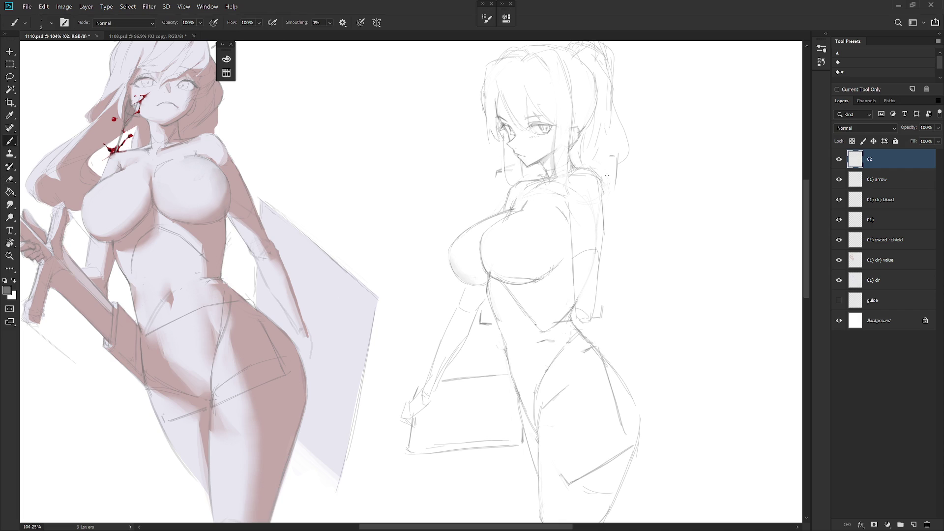
pyautogui.keyDown('alt'); pyautogui.click(571, 206); pyautogui.keyUp('alt')
# - Darken the figure's back contour and add strokes across the waist and left hip
pyautogui.moveTo(569, 224); pyautogui.dragTo(574, 299)
pyautogui.moveTo(574, 306)
pyautogui.mouseDown()
pyautogui.moveTo(480, 341)
pyautogui.moveTo(584, 322)
pyautogui.mouseUp()
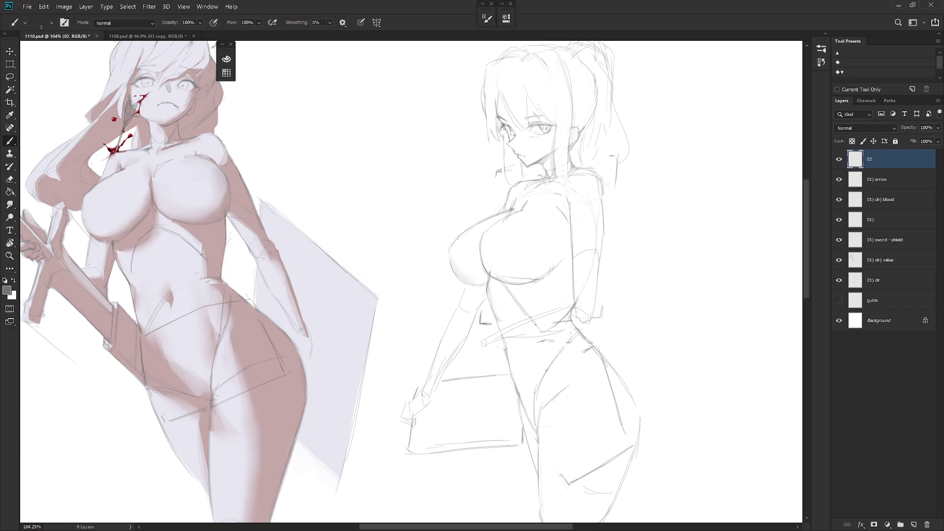
pyautogui.moveTo(483, 334)
pyautogui.mouseDown()
pyautogui.moveTo(470, 346)
pyautogui.moveTo(531, 336)
pyautogui.mouseUp()
pyautogui.moveTo(562, 306); pyautogui.dragTo(575, 331)
pyautogui.moveTo(503, 339); pyautogui.dragTo(579, 329)
# - Darken the waistline, resample the line colour, and add short strokes across the lower torso and near the hand
pyautogui.press('e')
pyautogui.press('b')
pyautogui.moveTo(538, 316)
pyautogui.mouseDown()
pyautogui.moveTo(570, 308)
pyautogui.moveTo(559, 311)
pyautogui.mouseUp()
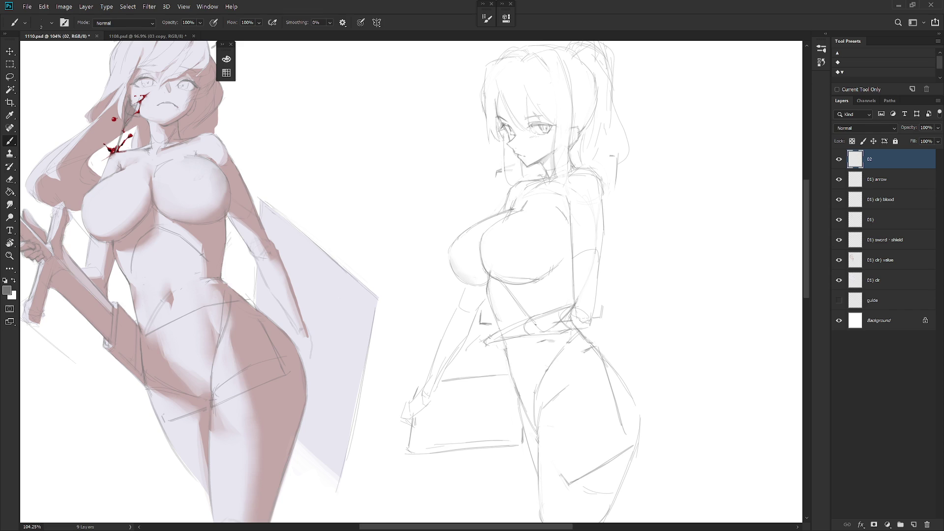
pyautogui.keyDown('alt'); pyautogui.click(468, 352); pyautogui.keyUp('alt')
pyautogui.moveTo(471, 354); pyautogui.dragTo(490, 347)
pyautogui.press('e')
pyautogui.press('b')
pyautogui.moveTo(487, 375)
pyautogui.mouseDown()
pyautogui.moveTo(480, 360)
pyautogui.moveTo(492, 377)
pyautogui.mouseUp()
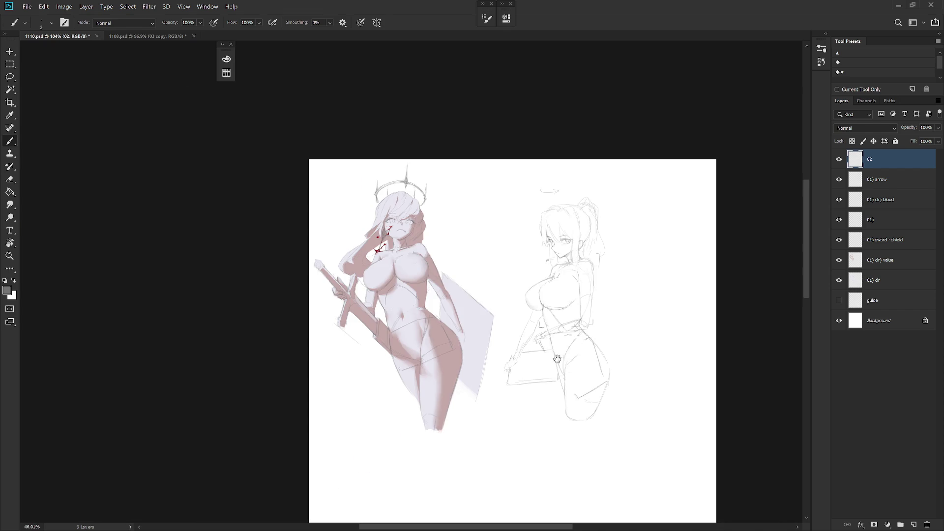
# - Revert to the earlier Eraser state in History, close History, and re-centre the drawing
pyautogui.scroll(-3, 585, 267)
pyautogui.scroll(1, 577, 349)
pyautogui.click(821, 47)
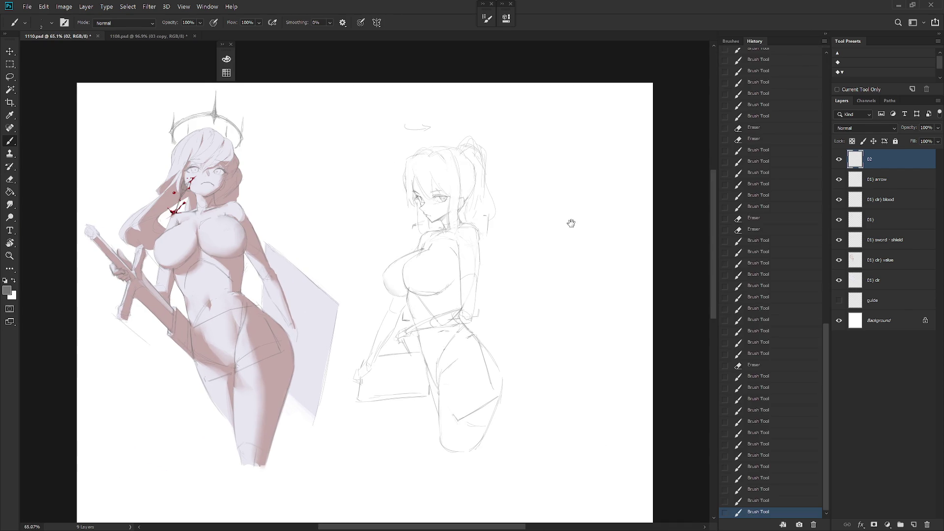
pyautogui.click(803, 94)
pyautogui.moveTo(825, 334); pyautogui.dragTo(825, 235)
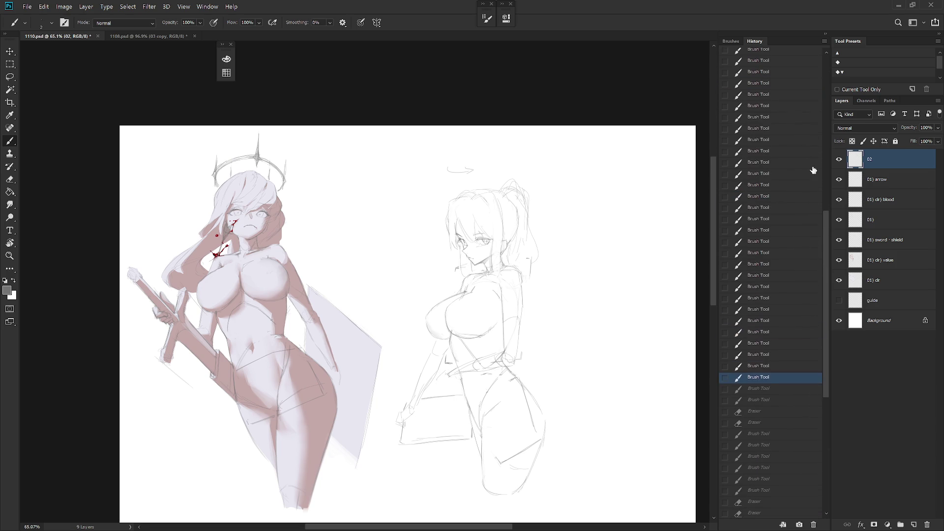
pyautogui.click(813, 261)
pyautogui.click(811, 205)
pyautogui.scroll(4, 801, 162)
pyautogui.click(799, 146)
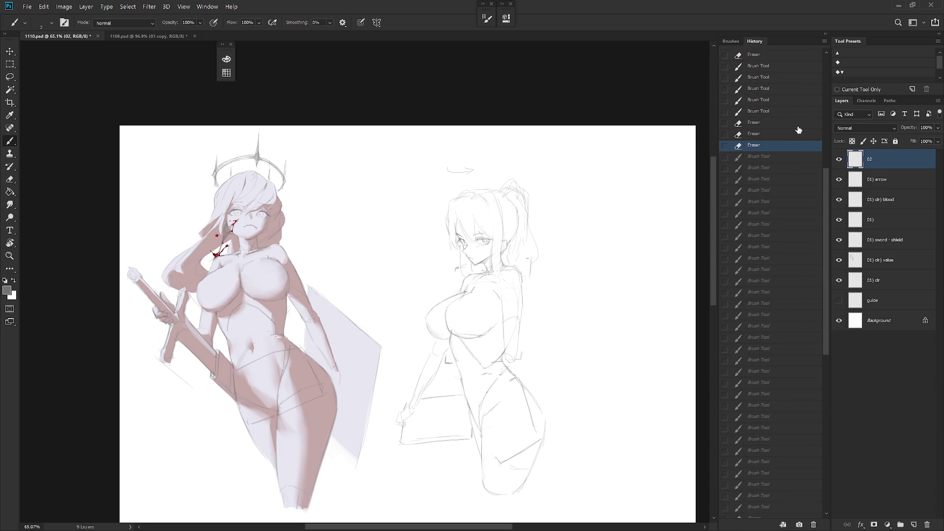
pyautogui.click(827, 34)
pyautogui.moveTo(612, 284); pyautogui.dragTo(644, 288)
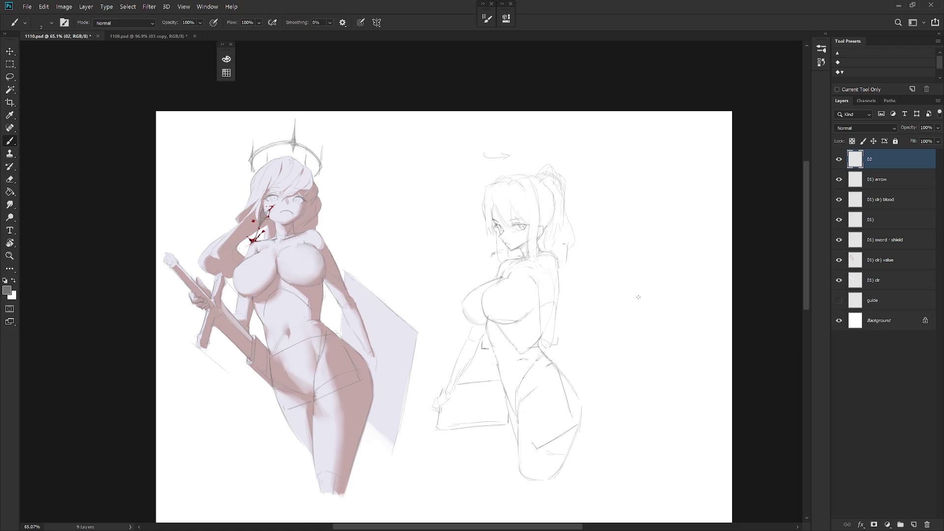
# - Lasso and delete unwanted lines on the right sketch, then drop the selection
pyautogui.scroll(1, 578, 300)
pyautogui.press('e')
pyautogui.press('b')
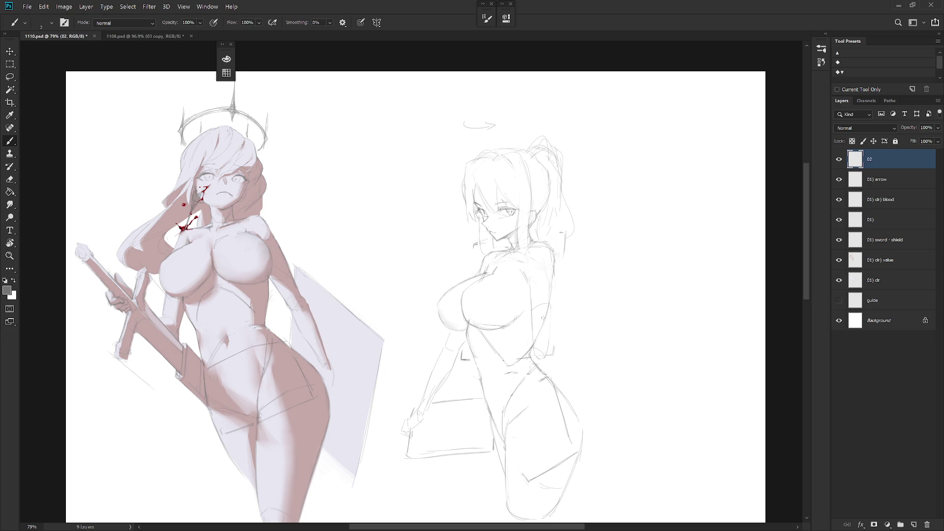
pyautogui.press('l')
pyautogui.moveTo(553, 297)
pyautogui.mouseDown()
pyautogui.moveTo(538, 358)
pyautogui.moveTo(559, 295)
pyautogui.mouseUp()
pyautogui.hotkey('ctrl', 'd')
pyautogui.press('b')
# - Redraw a long line down the figure's back plus short strokes at the lower back and hip
pyautogui.moveTo(561, 288); pyautogui.dragTo(574, 342)
pyautogui.hotkey('ctrl', 'z')
pyautogui.hotkey('ctrl', 'z')
pyautogui.moveTo(562, 345); pyautogui.dragTo(582, 346)
pyautogui.moveTo(553, 277); pyautogui.dragTo(538, 336)
pyautogui.hotkey('ctrl', 'z')
pyautogui.moveTo(560, 273); pyautogui.dragTo(573, 339)
pyautogui.moveTo(525, 374); pyautogui.dragTo(539, 365)
pyautogui.hotkey('ctrl', 'z')
pyautogui.hotkey('ctrl', 'z')
pyautogui.click(826, 36)
# - Compare recent Brush Tool states in History, revert to the Deselect state, and collapse the panel
pyautogui.click(800, 117)
pyautogui.click(793, 105)
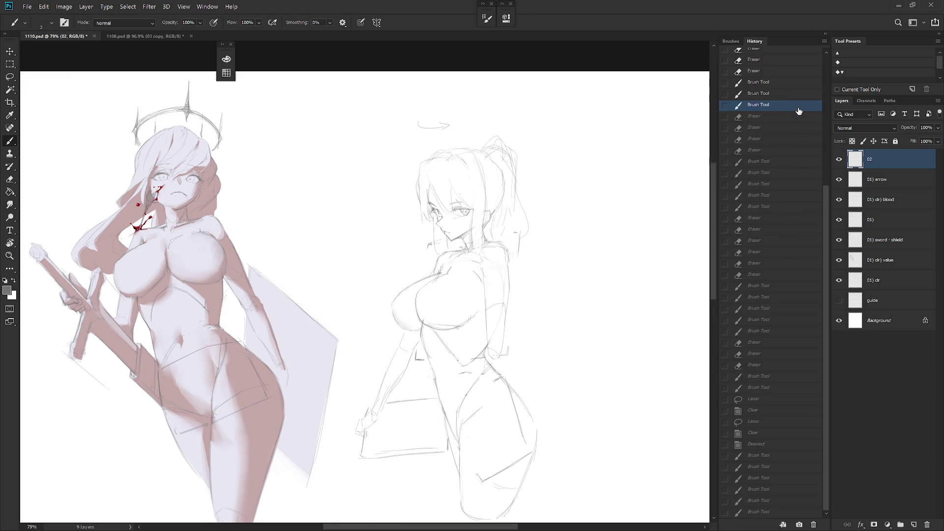
pyautogui.click(780, 512)
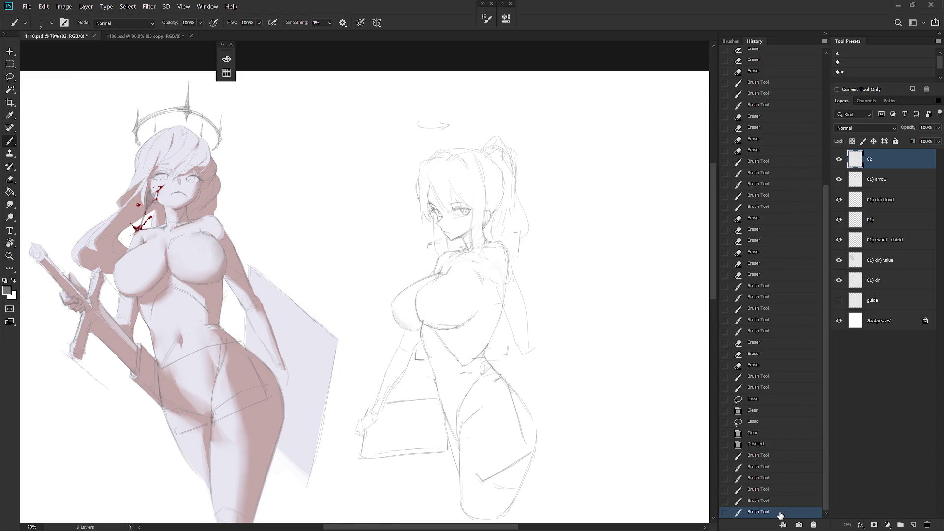
pyautogui.click(772, 82)
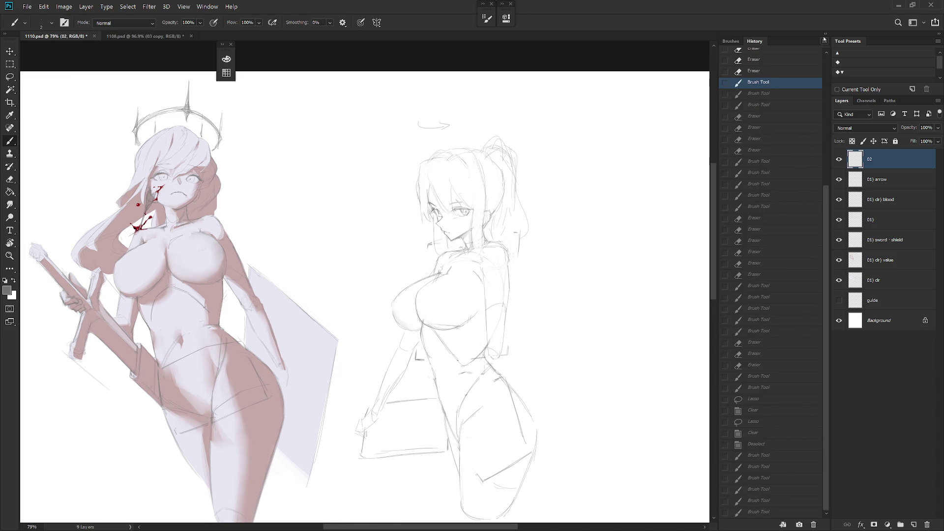
pyautogui.click(759, 511)
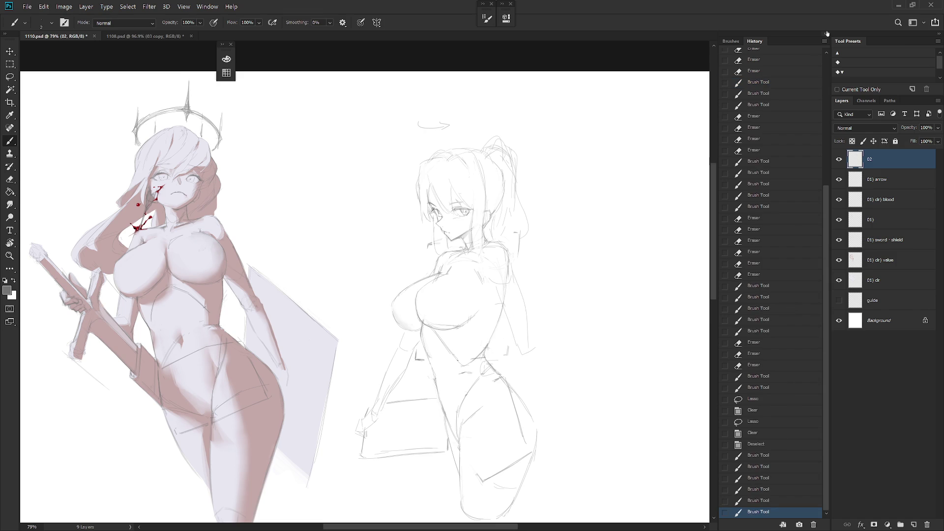
pyautogui.click(761, 444)
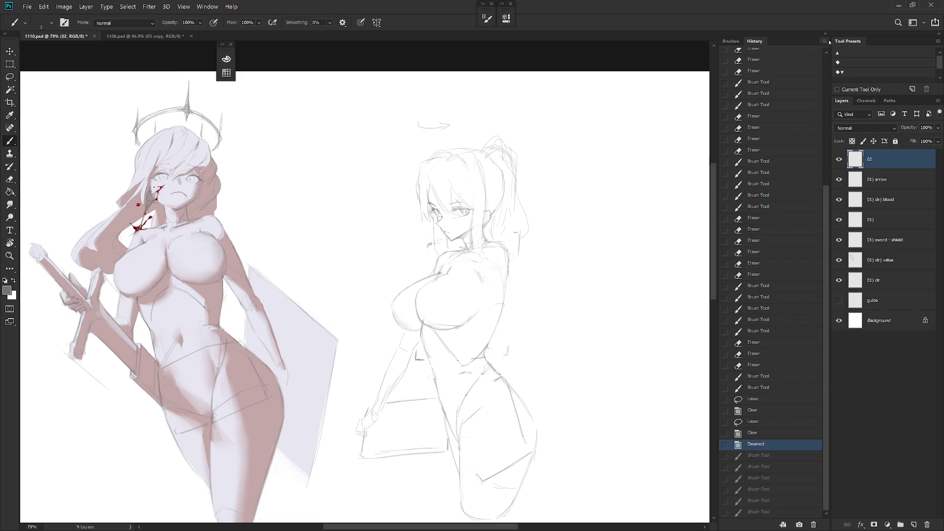
pyautogui.click(825, 33)
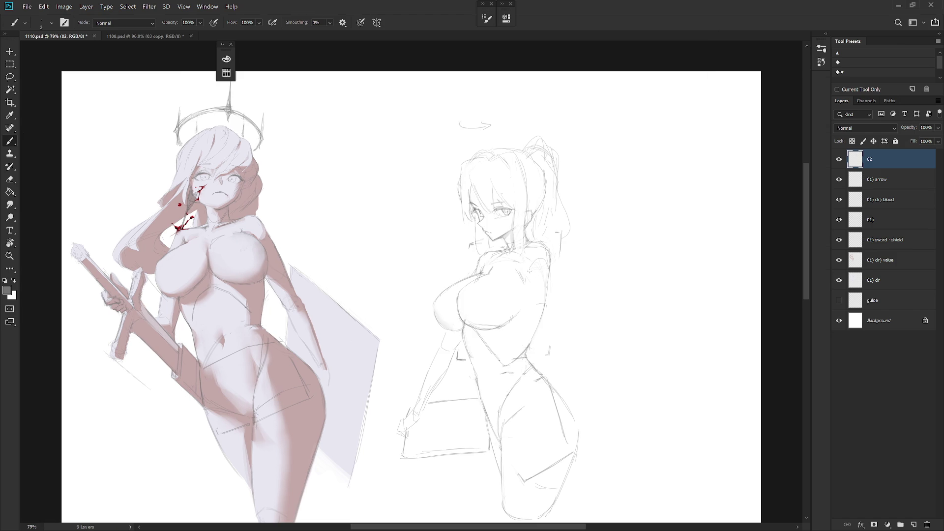
# - Redraw the curved arm lines and fill gaps in the shoulder line, undoing stray strokes
pyautogui.moveTo(548, 295); pyautogui.dragTo(556, 308)
pyautogui.hotkey('ctrl', 'z')
pyautogui.moveTo(557, 286); pyautogui.dragTo(556, 306)
pyautogui.moveTo(526, 270)
pyautogui.mouseDown()
pyautogui.moveTo(539, 284)
pyautogui.moveTo(531, 297)
pyautogui.mouseUp()
pyautogui.hotkey('ctrl', 'z')
pyautogui.moveTo(522, 268); pyautogui.dragTo(531, 289)
pyautogui.moveTo(488, 268); pyautogui.dragTo(514, 276)
# - Touch up the arm with the Eraser and add a faint stroke on the chest
pyautogui.press('e')
pyautogui.press('b')
pyautogui.press('e')
pyautogui.press('b')
pyautogui.press('e')
pyautogui.press('b')
pyautogui.press('e')
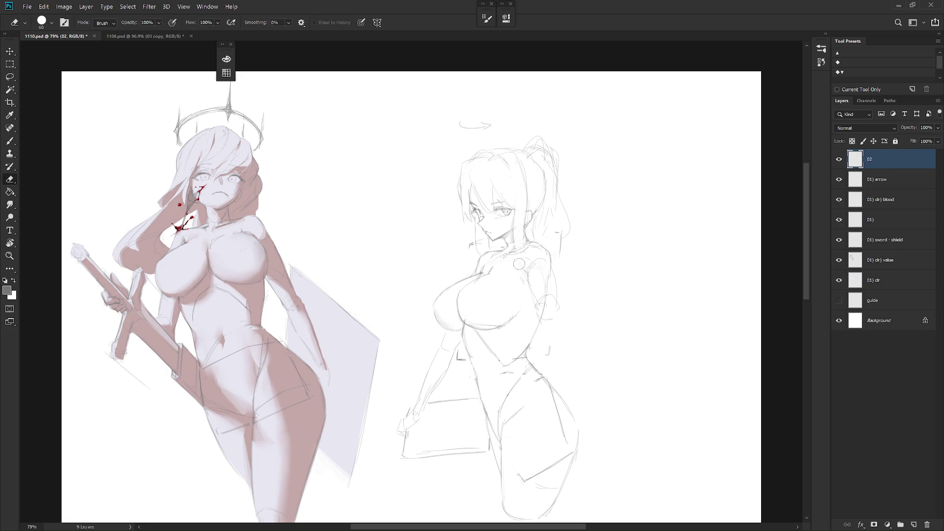
pyautogui.press('b')
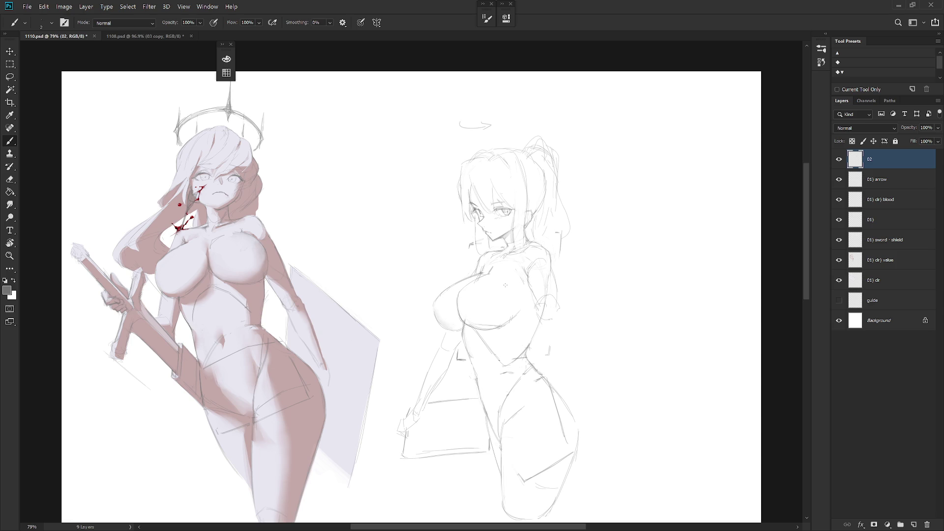
pyautogui.moveTo(505, 293); pyautogui.dragTo(508, 284)
# - Sketch the hand shape over the chest and erase faint strokes around it
pyautogui.moveTo(522, 285)
pyautogui.mouseDown()
pyautogui.moveTo(520, 304)
pyautogui.moveTo(499, 302)
pyautogui.moveTo(523, 295)
pyautogui.mouseUp()
pyautogui.moveTo(509, 278); pyautogui.dragTo(495, 293)
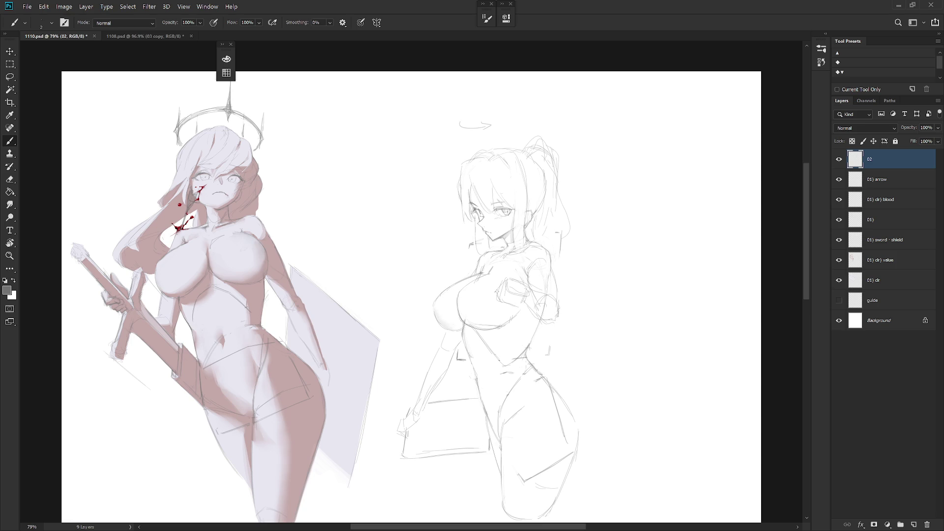
pyautogui.moveTo(526, 298); pyautogui.dragTo(505, 310)
pyautogui.press('e')
pyautogui.moveTo(513, 292); pyautogui.dragTo(497, 309)
pyautogui.press('b')
# - Redraw the chest and shoulder lines, adding a short chest line and erasing touch-ups
pyautogui.press('l')
pyautogui.moveTo(521, 303); pyautogui.dragTo(527, 287)
pyautogui.hotkey('ctrl', 'd')
pyautogui.press('b')
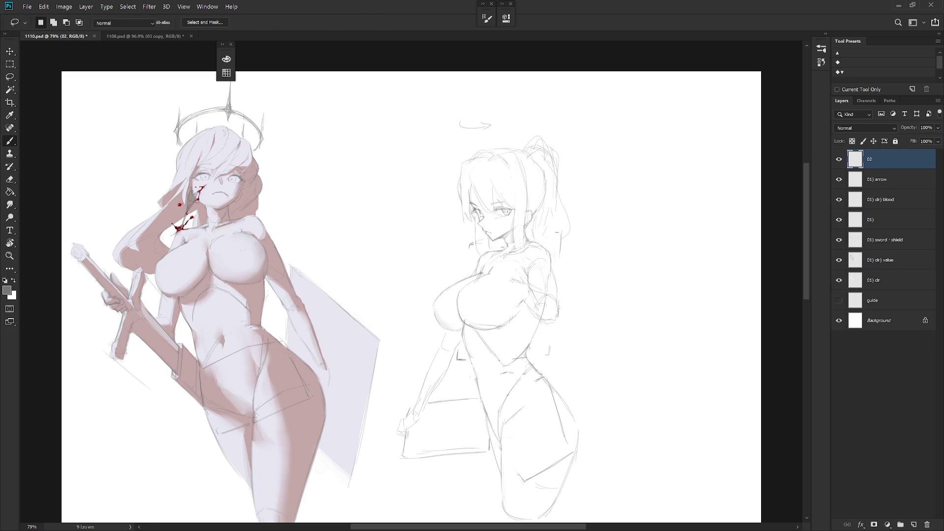
pyautogui.moveTo(512, 281); pyautogui.dragTo(524, 298)
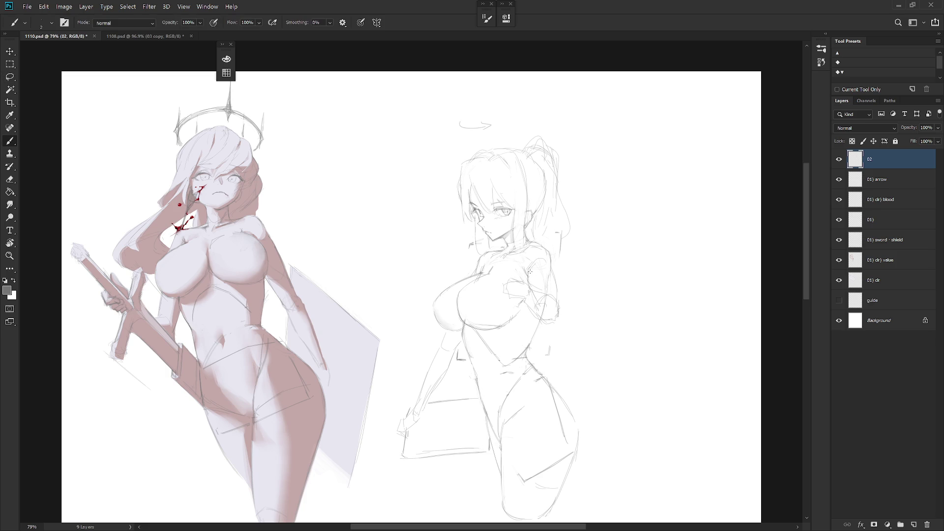
pyautogui.press('e')
pyautogui.press('b')
pyautogui.moveTo(514, 318); pyautogui.dragTo(527, 314)
pyautogui.press('e')
pyautogui.press('b')
pyautogui.press('e')
pyautogui.press('b')
# - Revert the canvas to the earlier Eraser state in History, discarding the recent right-figure strokes
pyautogui.scroll(-5, 605, 246)
pyautogui.scroll(1, 609, 269)
pyautogui.scroll(4, 615, 274)
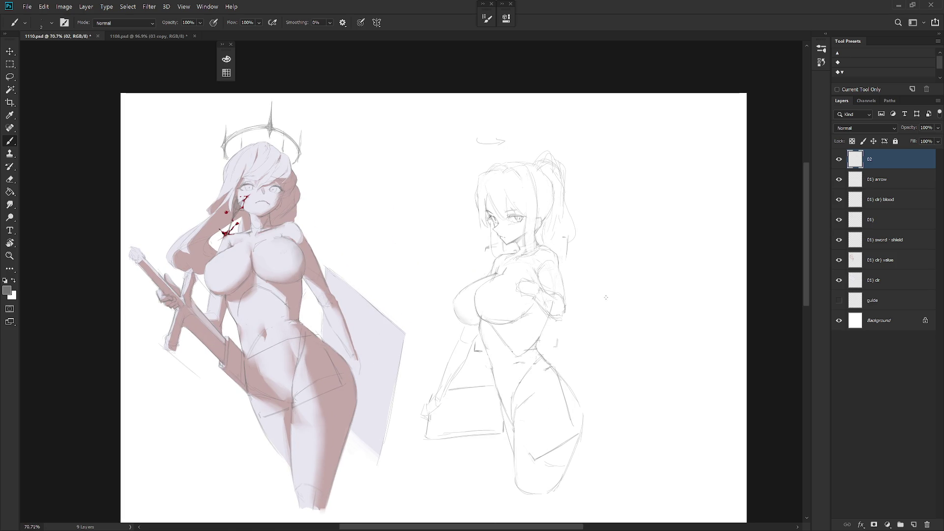
pyautogui.click(821, 62)
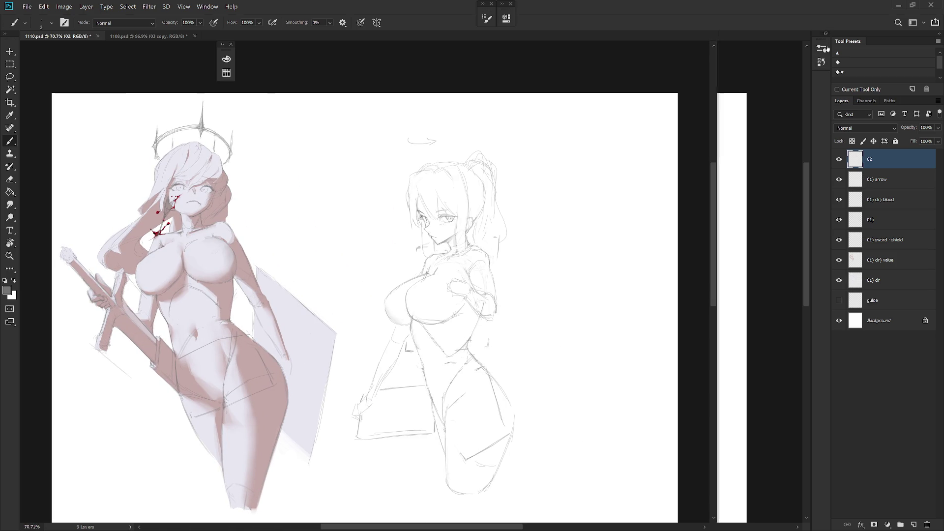
pyautogui.scroll(3, 808, 64)
pyautogui.scroll(10, 806, 62)
pyautogui.scroll(10, 811, 76)
pyautogui.click(796, 89)
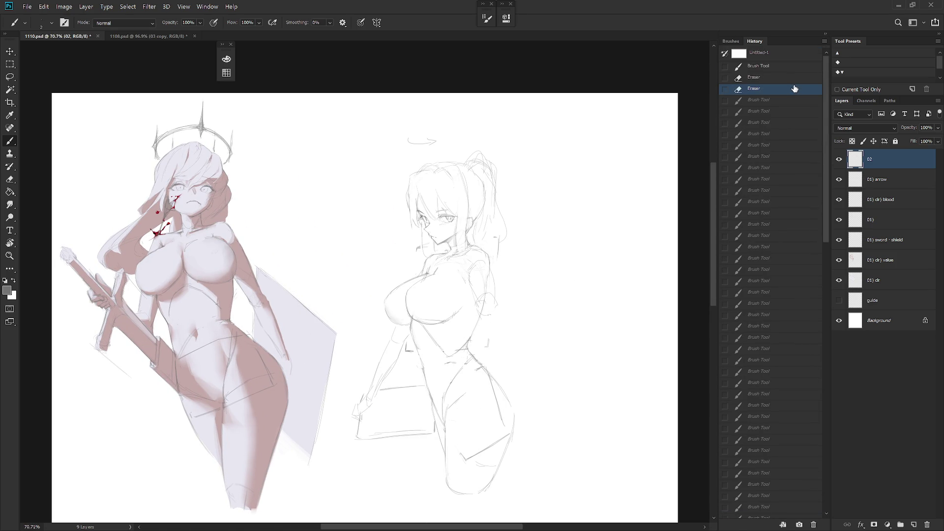
pyautogui.click(824, 34)
# - Redraw the right figure's arm folded back behind her with pencil and eraser strokes
pyautogui.scroll(-1, 553, 263)
pyautogui.press('e')
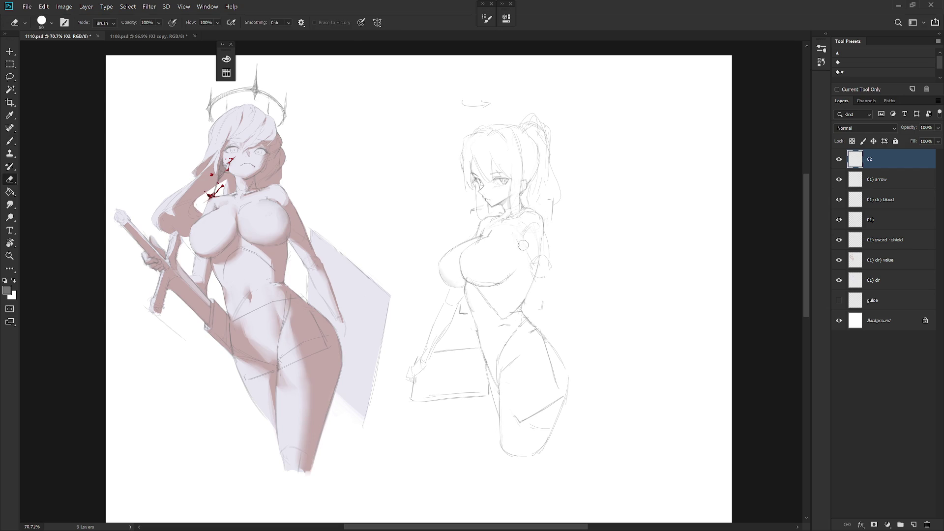
pyautogui.press('b')
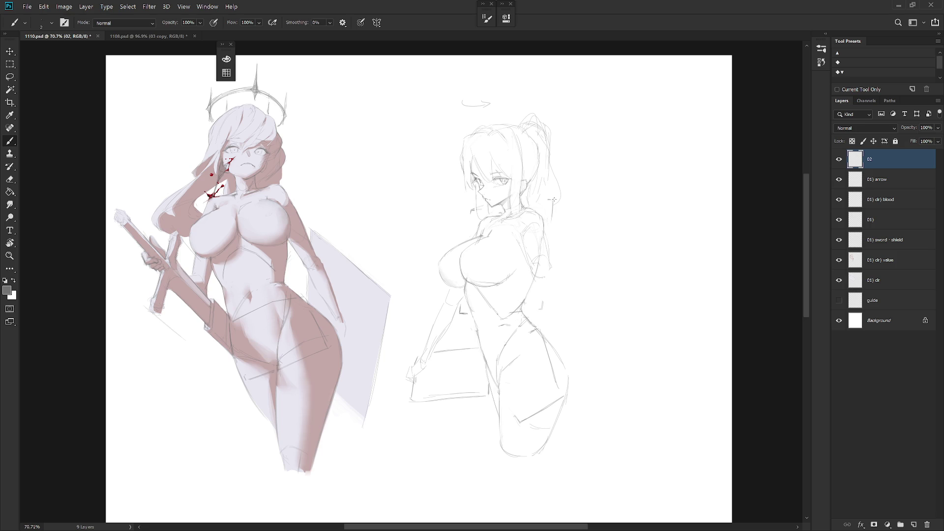
pyautogui.press('e')
pyautogui.press('b')
pyautogui.press('e')
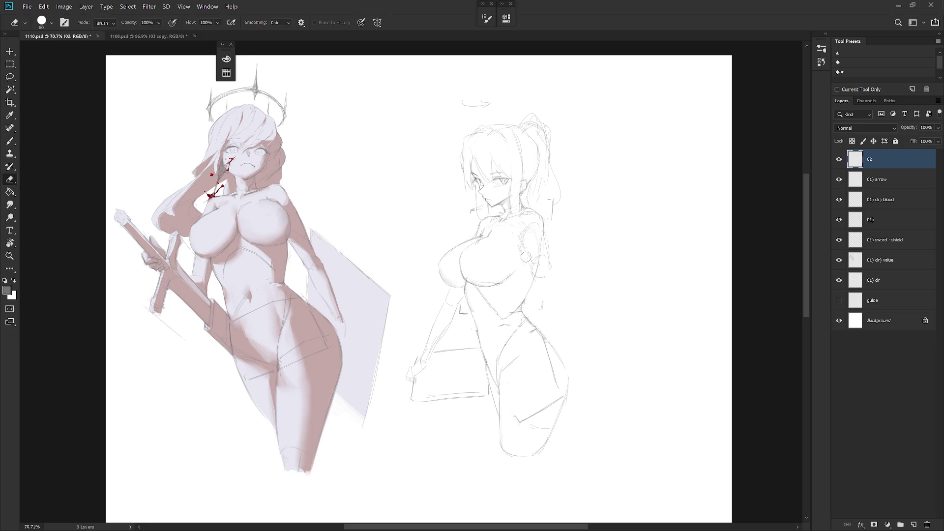
pyautogui.press('b')
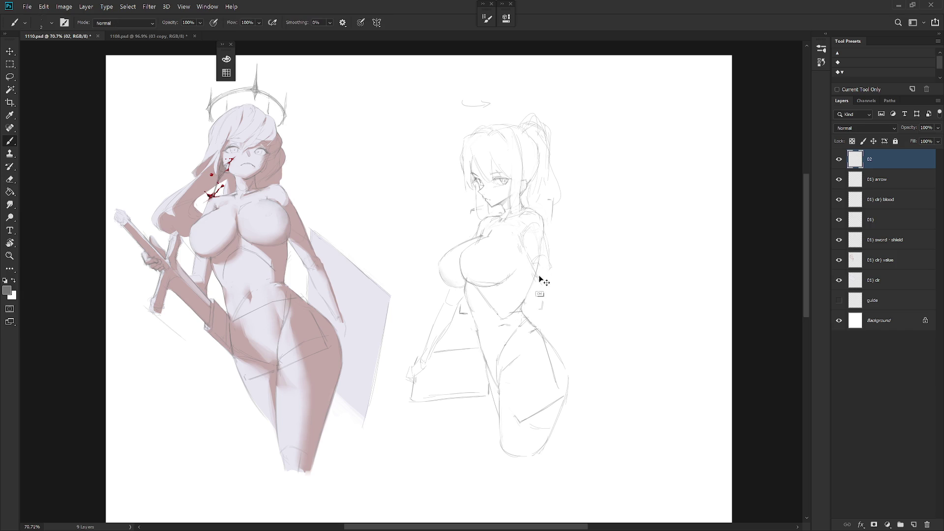
# - Undo a faint stroke and rough in the elbow with short pencil and eraser strokes
pyautogui.hotkey('ctrl', 'z')
pyautogui.press('e')
pyautogui.press('b')
pyautogui.press('e')
pyautogui.press('b')
pyautogui.press('e')
pyautogui.press('b')
# - Sketch the line of the right figure's lowered arm
pyautogui.scroll(2, 558, 274)
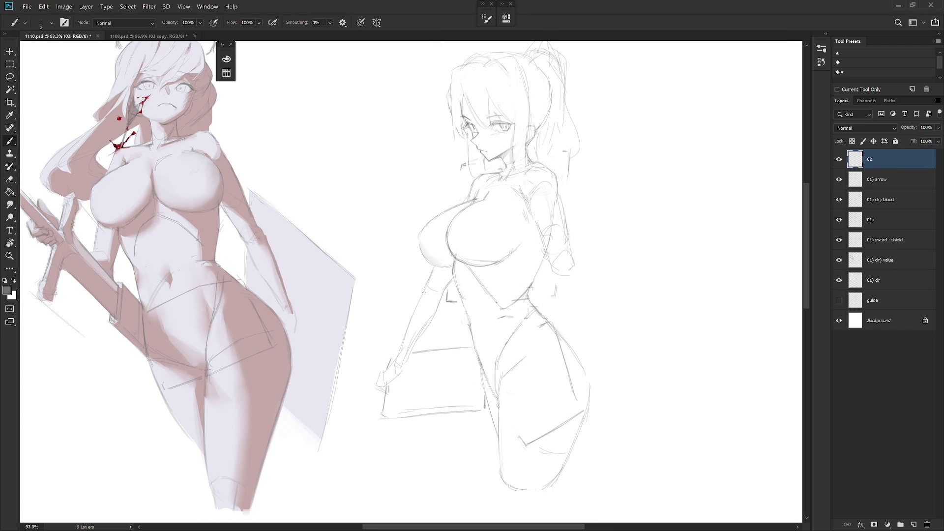
pyautogui.moveTo(422, 295); pyautogui.dragTo(398, 357)
pyautogui.press('e')
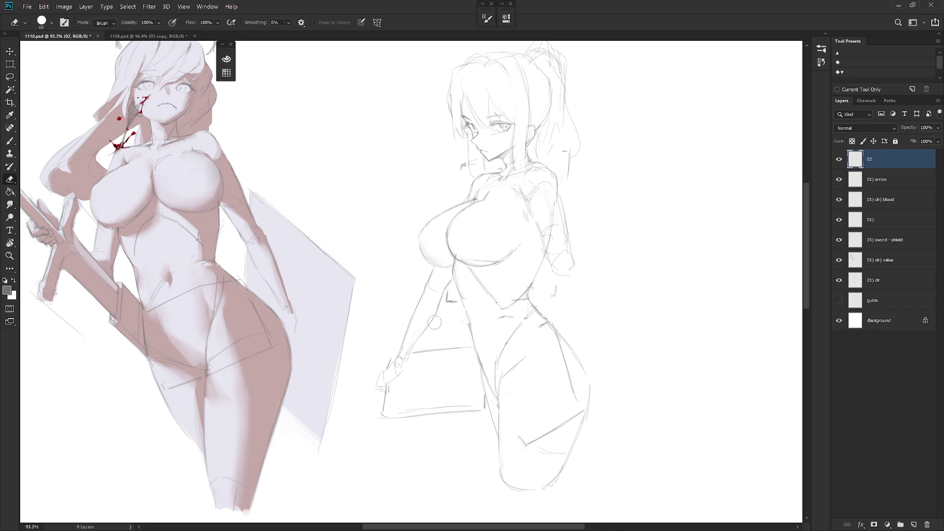
pyautogui.press('b')
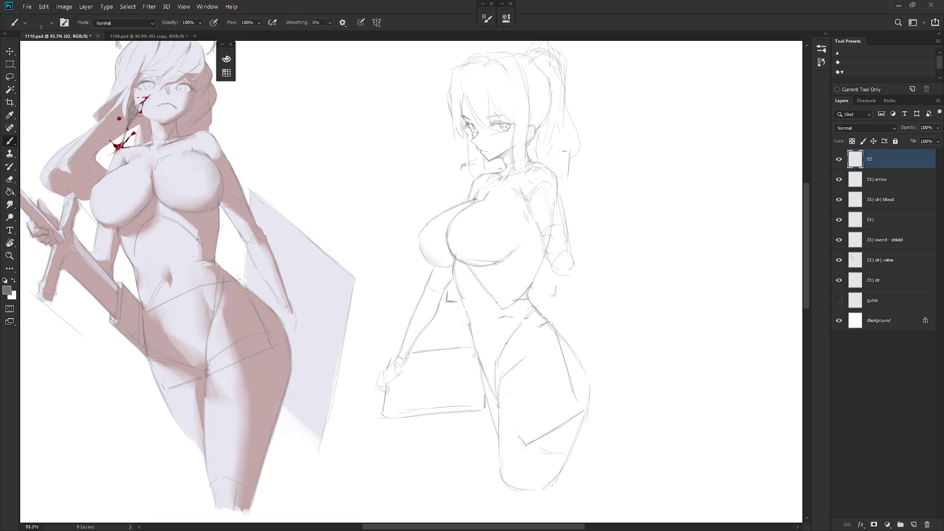
# - Lasso the lowered hand, rotate it to a new angle with Ctrl+T, and deselect
pyautogui.press('l')
pyautogui.moveTo(407, 367)
pyautogui.mouseDown()
pyautogui.moveTo(416, 392)
pyautogui.moveTo(396, 425)
pyautogui.mouseUp()
pyautogui.hotkey('ctrl', 't')
pyautogui.moveTo(399, 391); pyautogui.dragTo(413, 371)
pyautogui.press('Return')
pyautogui.hotkey('ctrl', 'd')
# - Erase and redraw the board's bottom edge and the line by the hand
pyautogui.press('e')
pyautogui.moveTo(392, 423); pyautogui.dragTo(481, 411)
pyautogui.press('b')
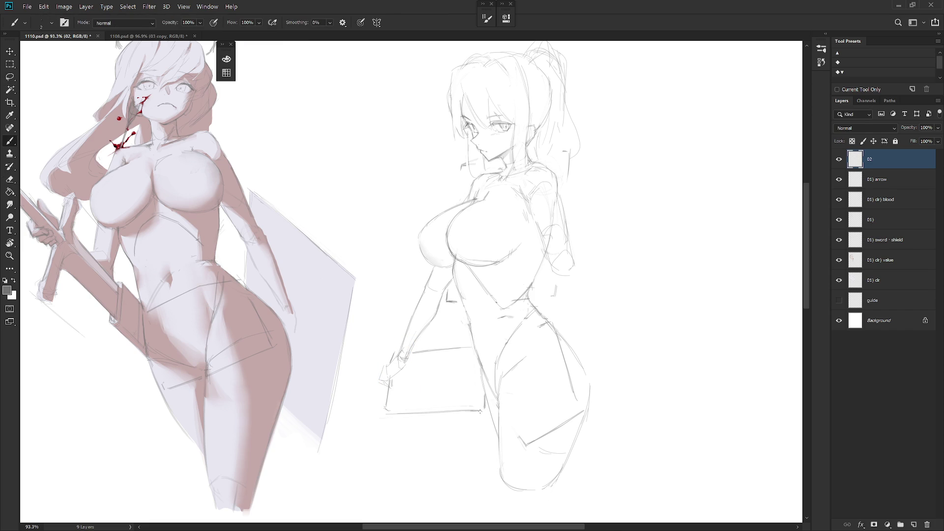
pyautogui.press('e')
pyautogui.moveTo(413, 350); pyautogui.dragTo(470, 348)
pyautogui.press('b')
pyautogui.moveTo(395, 394); pyautogui.dragTo(394, 406)
pyautogui.hotkey('ctrl', 'z')
# - Letter MENU on the board with pencil strokes, undoing stray strokes
pyautogui.moveTo(427, 355); pyautogui.dragTo(424, 392)
pyautogui.hotkey('ctrl', 'z')
pyautogui.moveTo(401, 374); pyautogui.dragTo(417, 373)
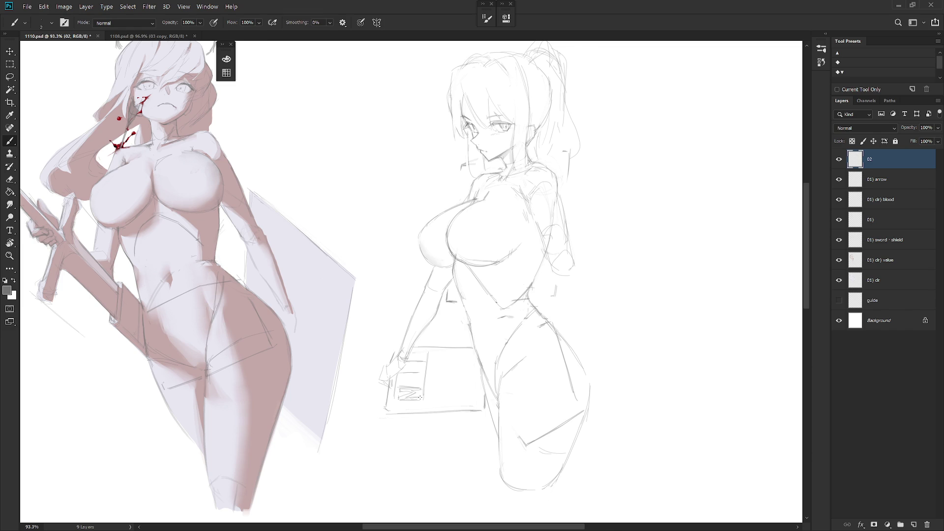
pyautogui.moveTo(400, 378); pyautogui.dragTo(400, 386)
pyautogui.moveTo(407, 377); pyautogui.dragTo(414, 382)
pyautogui.press('e')
pyautogui.press('b')
pyautogui.moveTo(423, 374)
pyautogui.mouseDown()
pyautogui.moveTo(406, 372)
pyautogui.moveTo(416, 371)
pyautogui.mouseUp()
pyautogui.hotkey('ctrl', 'z')
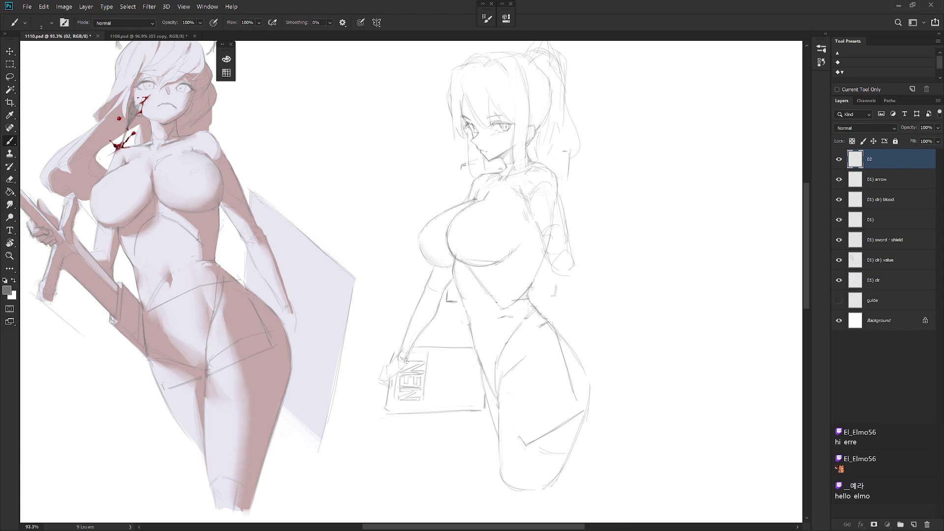
# - Darken the top and bottom edges of the MENU board
pyautogui.moveTo(408, 362); pyautogui.dragTo(426, 357)
pyautogui.moveTo(424, 353); pyautogui.dragTo(409, 353)
pyautogui.press('alt')
pyautogui.moveTo(399, 404); pyautogui.dragTo(473, 401)
pyautogui.moveTo(562, 365); pyautogui.dragTo(535, 402)
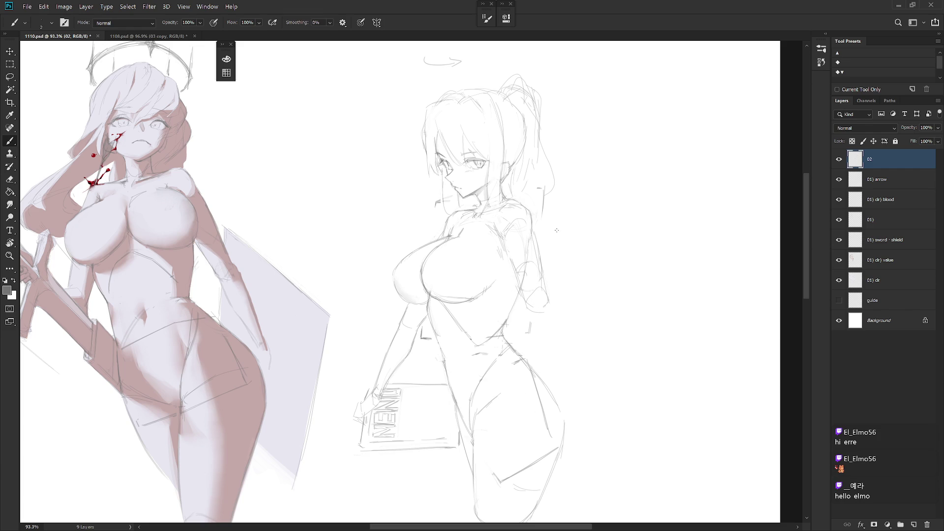
# - Sketch a long stroke beside the figure's back, redoing it twice, and curve the raised hand
pyautogui.moveTo(568, 192); pyautogui.dragTo(540, 300)
pyautogui.hotkey('ctrl', 'z')
pyautogui.moveTo(571, 185); pyautogui.dragTo(526, 300)
pyautogui.hotkey('ctrl', 'z')
pyautogui.moveTo(564, 182); pyautogui.dragTo(535, 300)
pyautogui.moveTo(556, 180)
pyautogui.mouseDown()
pyautogui.moveTo(597, 167)
pyautogui.moveTo(566, 195)
pyautogui.moveTo(604, 181)
pyautogui.mouseUp()
# - Lasso the box sketch and move it down-left with Free Transform
pyautogui.press('l')
pyautogui.moveTo(568, 172); pyautogui.dragTo(587, 208)
pyautogui.hotkey('ctrl', 't')
pyautogui.press('Return')
pyautogui.press('b')
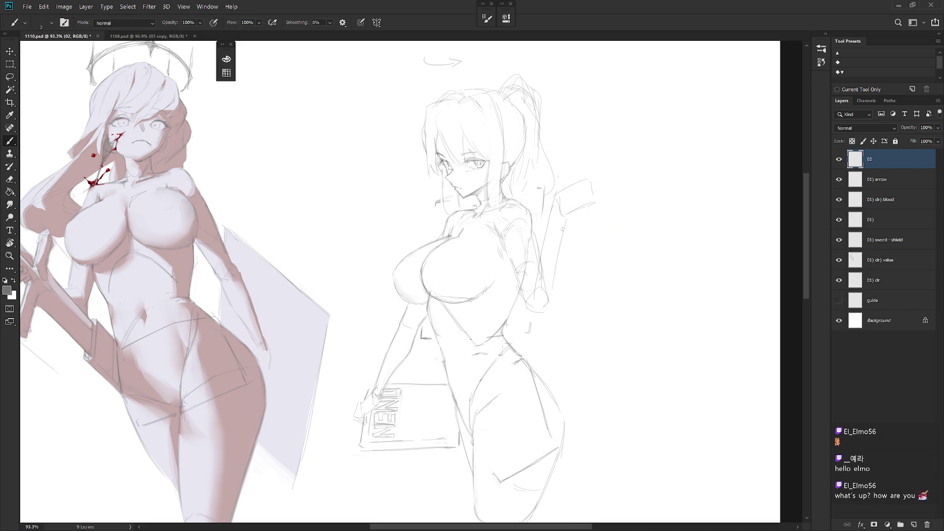
# - Sketch lines along the raised arm beside the figure's back, erasing and undoing stray strokes
pyautogui.moveTo(564, 227); pyautogui.dragTo(555, 286)
pyautogui.moveTo(563, 254); pyautogui.dragTo(550, 310)
pyautogui.moveTo(560, 273); pyautogui.dragTo(546, 322)
pyautogui.moveTo(560, 260); pyautogui.dragTo(547, 323)
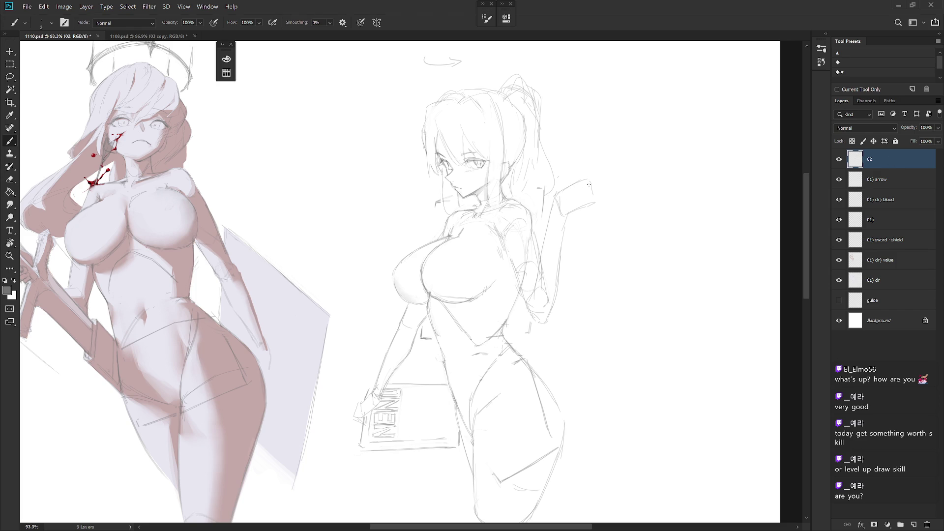
pyautogui.press('e')
pyautogui.moveTo(548, 250)
pyautogui.mouseDown()
pyautogui.moveTo(530, 299)
pyautogui.moveTo(547, 248)
pyautogui.moveTo(549, 259)
pyautogui.mouseUp()
pyautogui.press('b')
pyautogui.press('e')
pyautogui.press('b')
pyautogui.moveTo(547, 259); pyautogui.dragTo(556, 271)
pyautogui.hotkey('ctrl', 'z')
pyautogui.moveTo(550, 218); pyautogui.dragTo(556, 263)
pyautogui.hotkey('ctrl', 'z')
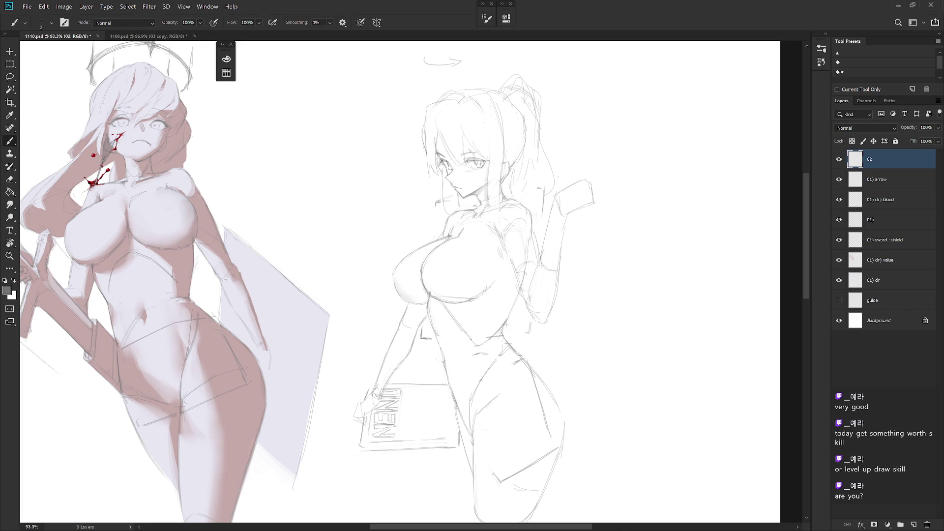
# - Darken the raised arm's outline, alternating pencil and eraser corrections
pyautogui.press('e')
pyautogui.press('b')
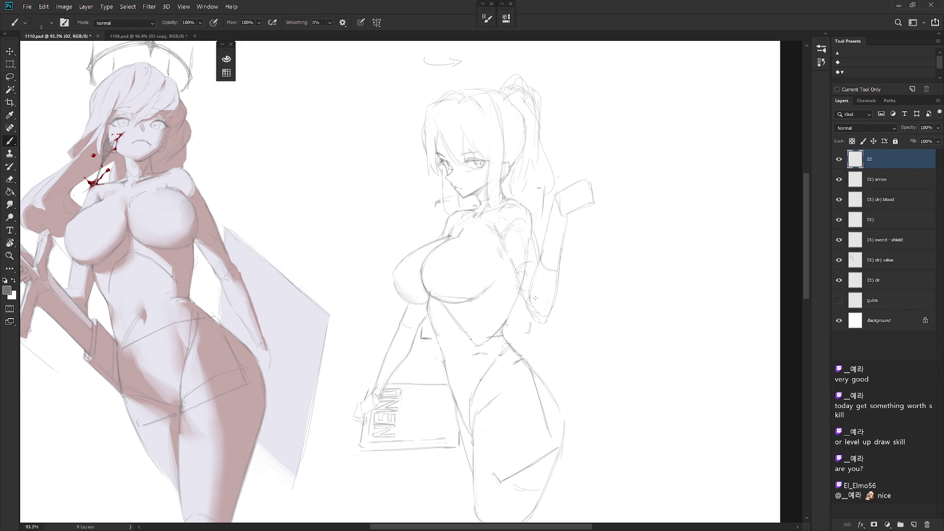
pyautogui.press('e')
pyautogui.press('b')
pyautogui.press('e')
pyautogui.press('b')
pyautogui.press('e')
pyautogui.press('b')
pyautogui.moveTo(521, 284); pyautogui.dragTo(523, 291)
pyautogui.press('e')
pyautogui.press('b')
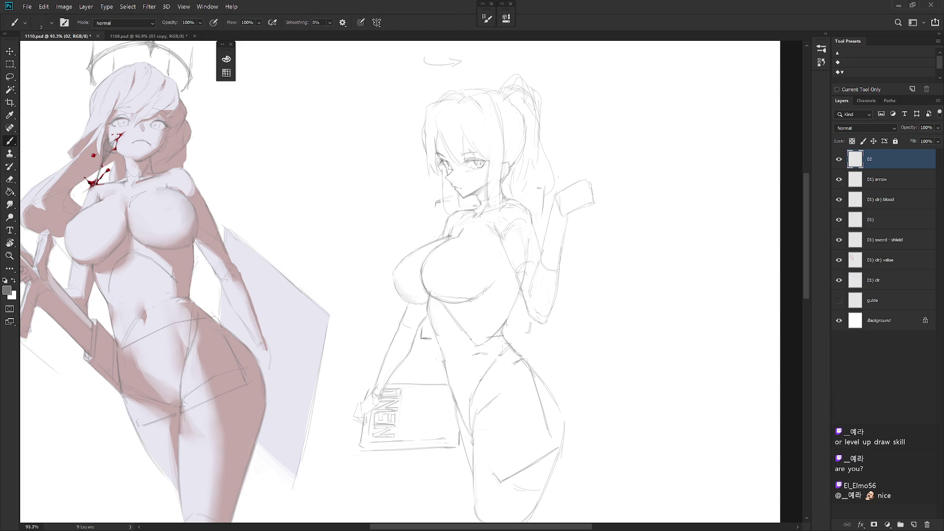
pyautogui.press('e')
pyautogui.press('b')
pyautogui.press('e')
pyautogui.press('b')
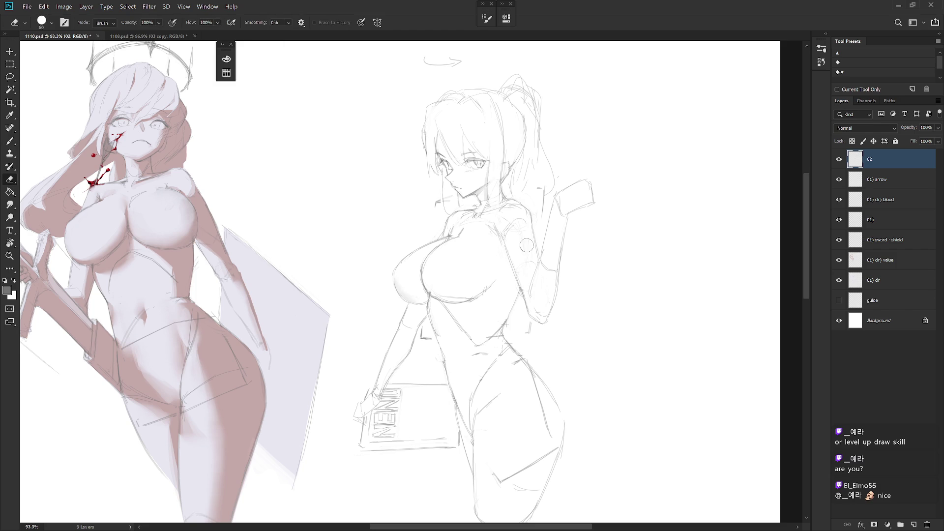
pyautogui.press('b')
pyautogui.press('e')
pyautogui.press('b')
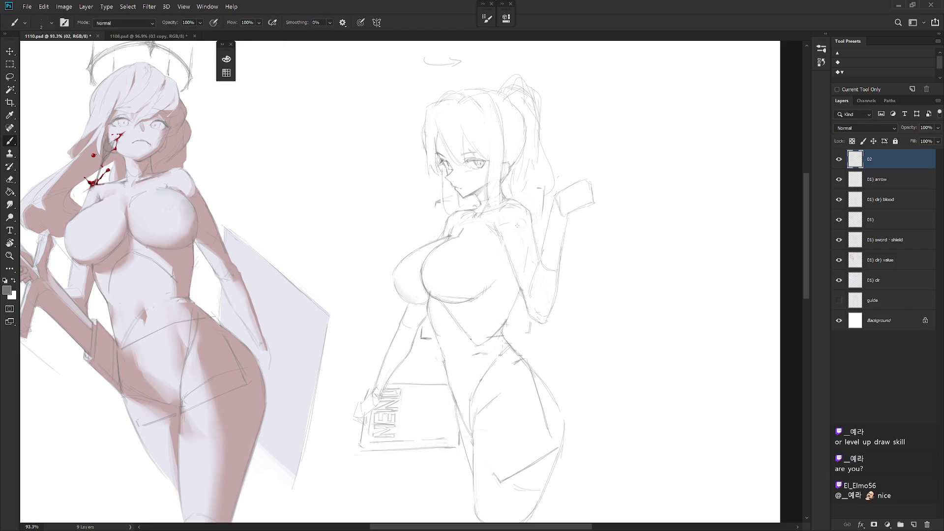
pyautogui.press('e')
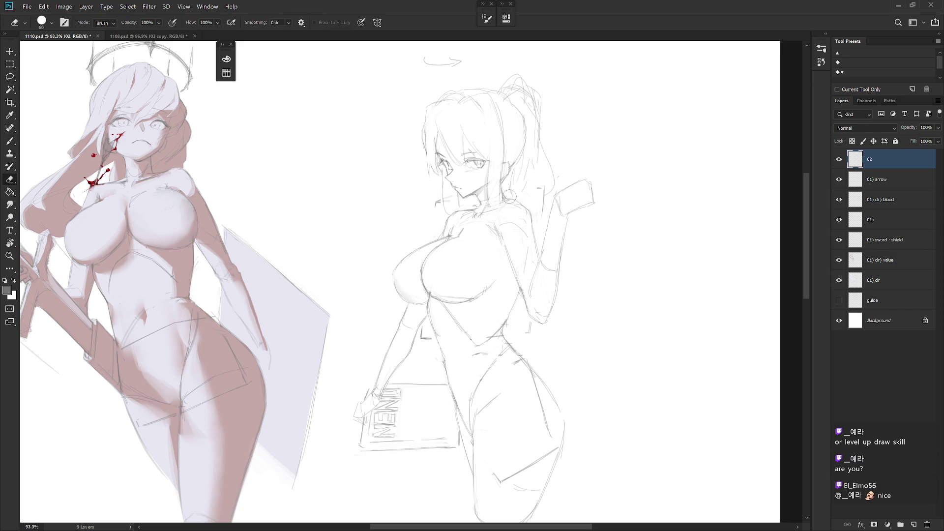
pyautogui.press('b')
# - Rough in the raised hand's fingers extending upward beside her head
pyautogui.press('e')
pyautogui.press('b')
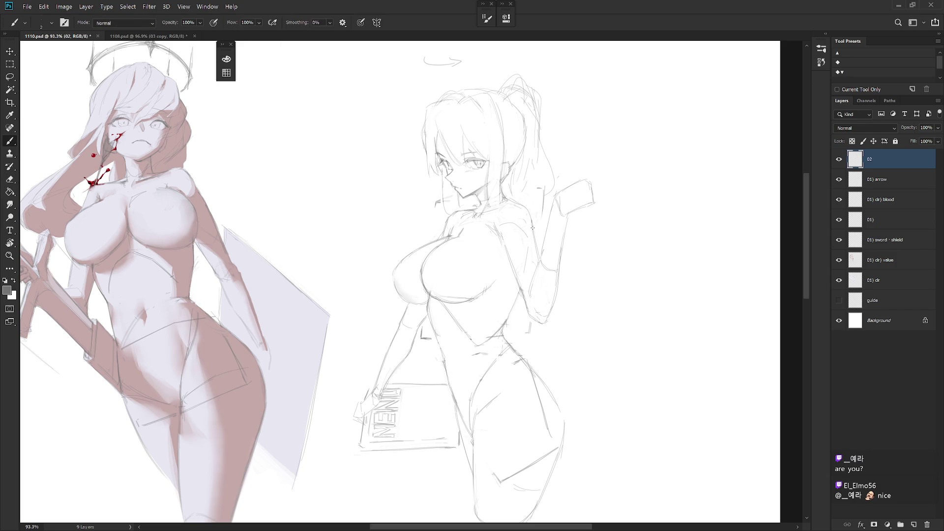
pyautogui.press('e')
pyautogui.press('b')
pyautogui.press('e')
pyautogui.press('b')
pyautogui.press('e')
pyautogui.press('b')
pyautogui.press('e')
pyautogui.press('b')
pyautogui.press('e')
pyautogui.press('b')
pyautogui.press('e')
pyautogui.press('b')
pyautogui.moveTo(524, 293)
pyautogui.mouseDown()
pyautogui.moveTo(533, 281)
pyautogui.moveTo(522, 320)
pyautogui.moveTo(525, 296)
pyautogui.mouseUp()
pyautogui.press('e')
pyautogui.press('b')
pyautogui.press('e')
pyautogui.press('b')
pyautogui.press('e')
pyautogui.press('b')
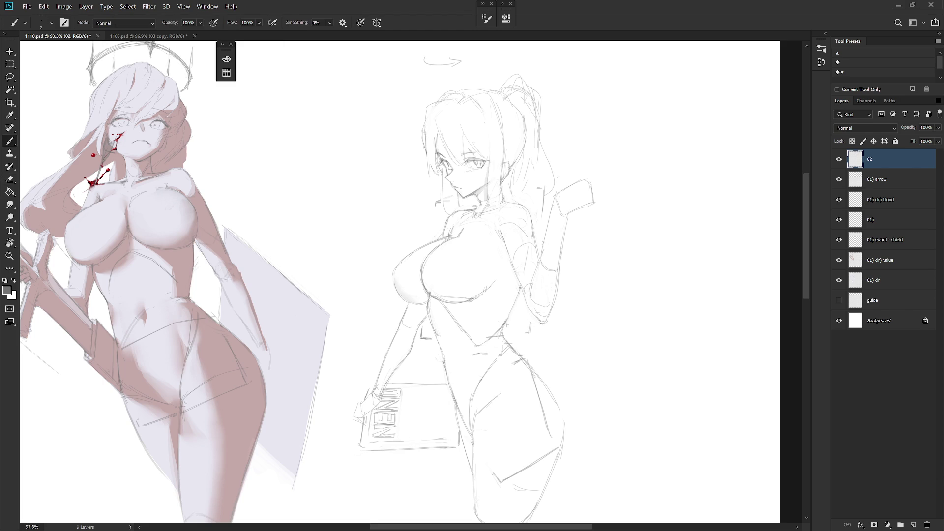
pyautogui.moveTo(547, 231); pyautogui.dragTo(554, 249)
# - Redraw the raised arm and hand, shaping the fingers with one finger extended up-right
pyautogui.moveTo(549, 251); pyautogui.dragTo(561, 243)
pyautogui.moveTo(555, 192)
pyautogui.mouseDown()
pyautogui.moveTo(569, 180)
pyautogui.moveTo(575, 200)
pyautogui.moveTo(611, 201)
pyautogui.moveTo(610, 160)
pyautogui.mouseUp()
pyautogui.hotkey('ctrl', 'z')
pyautogui.moveTo(561, 178); pyautogui.dragTo(569, 165)
pyautogui.moveTo(575, 161); pyautogui.dragTo(572, 183)
pyautogui.moveTo(587, 182); pyautogui.dragTo(620, 170)
pyautogui.hotkey('ctrl', 'z')
pyautogui.moveTo(614, 162); pyautogui.dragTo(596, 178)
# - Erase a stray stroke near the raised hand's fingers
pyautogui.press('e')
pyautogui.press('b')
pyautogui.press('e')
pyautogui.press('b')
pyautogui.press('e')
pyautogui.moveTo(565, 167); pyautogui.dragTo(561, 182)
pyautogui.press('b')
pyautogui.press('e')
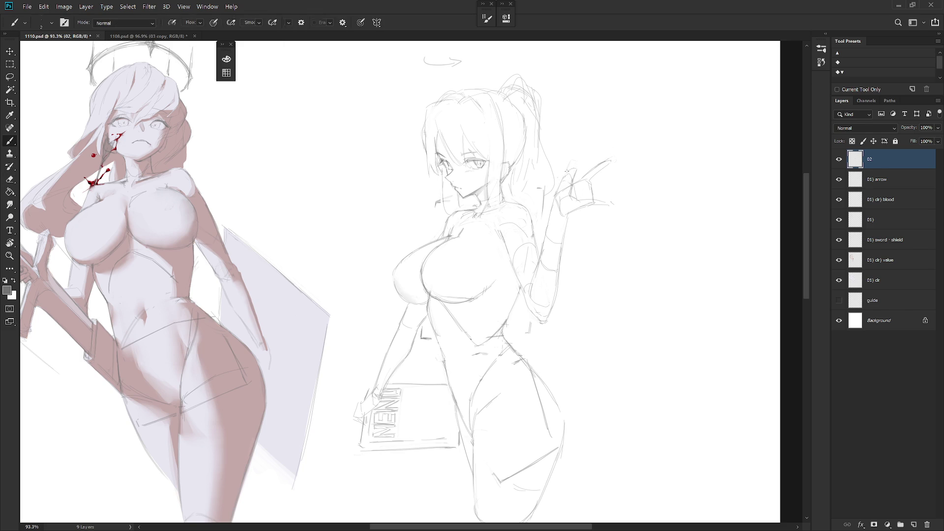
pyautogui.press('b')
# - Lasso the small arrow stroke above the head and delete it
pyautogui.scroll(1, 435, 119)
pyautogui.moveTo(427, 113)
pyautogui.mouseDown()
pyautogui.moveTo(476, 100)
pyautogui.moveTo(449, 88)
pyautogui.moveTo(500, 108)
pyautogui.moveTo(506, 127)
pyautogui.mouseUp()
pyautogui.hotkey('ctrl', 'z')
pyautogui.hotkey('ctrl', 'z')
pyautogui.press('l')
pyautogui.moveTo(462, 62); pyautogui.dragTo(440, 87)
pyautogui.press('Delete')
pyautogui.hotkey('ctrl', 'd')
pyautogui.press('b')
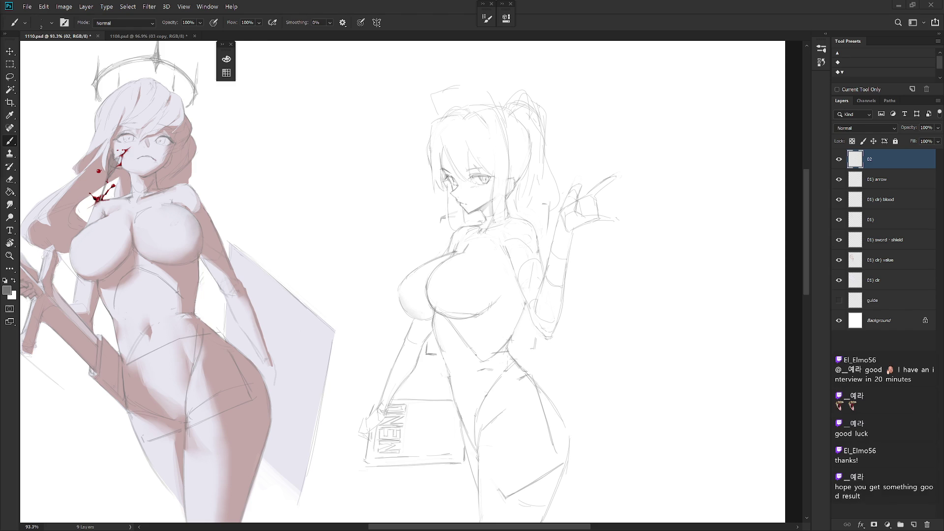
pyautogui.moveTo(431, 91); pyautogui.dragTo(492, 104)
pyautogui.moveTo(431, 91)
pyautogui.mouseDown()
pyautogui.moveTo(465, 83)
pyautogui.moveTo(494, 99)
pyautogui.moveTo(512, 141)
pyautogui.moveTo(508, 176)
pyautogui.mouseUp()
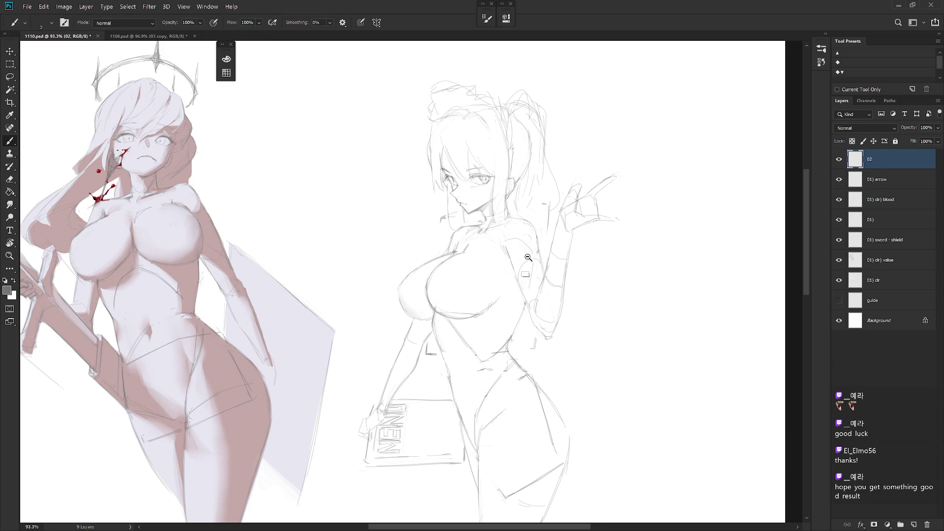
pyautogui.scroll(-3, 536, 238)
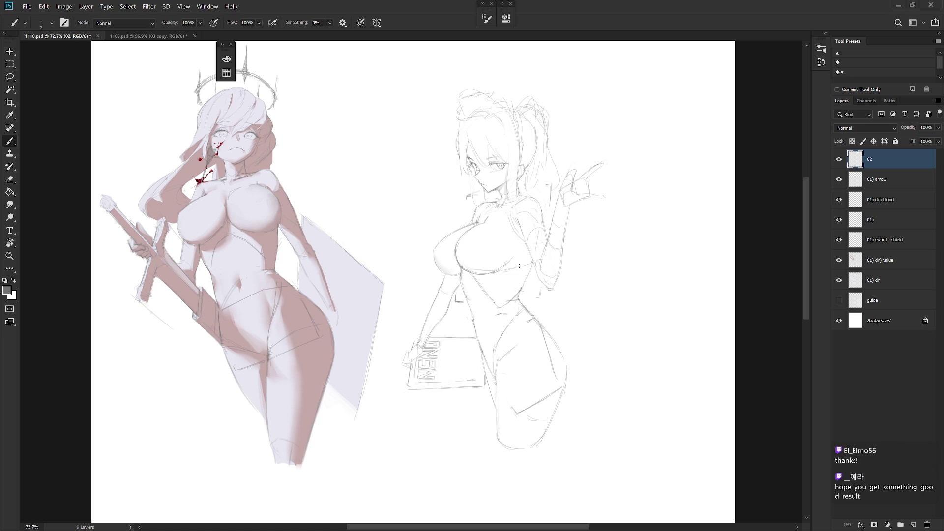
# - Discard trial strokes below the hip and redraw the raised hand's fingers as a spread palm
pyautogui.press('e')
pyautogui.press('b')
pyautogui.press('e')
pyautogui.press('b')
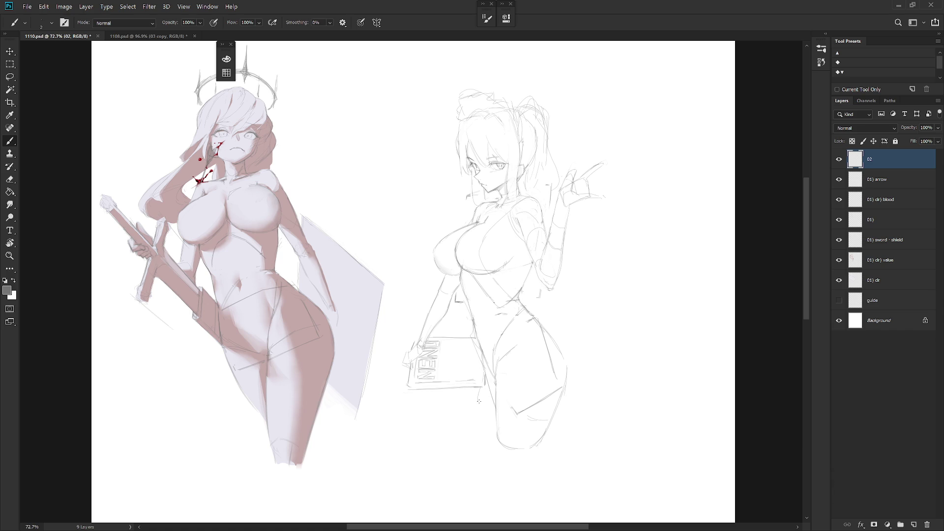
pyautogui.moveTo(566, 371); pyautogui.dragTo(563, 445)
pyautogui.moveTo(490, 436)
pyautogui.mouseDown()
pyautogui.moveTo(501, 462)
pyautogui.moveTo(493, 444)
pyautogui.moveTo(536, 472)
pyautogui.moveTo(563, 463)
pyautogui.moveTo(561, 447)
pyautogui.mouseUp()
pyautogui.hotkey('ctrl', 'z')
pyautogui.hotkey('ctrl', 'z')
pyautogui.hotkey('ctrl', 'z')
pyautogui.moveTo(585, 183); pyautogui.dragTo(595, 178)
pyautogui.moveTo(613, 176)
pyautogui.mouseDown()
pyautogui.moveTo(595, 183)
pyautogui.moveTo(613, 188)
pyautogui.mouseUp()
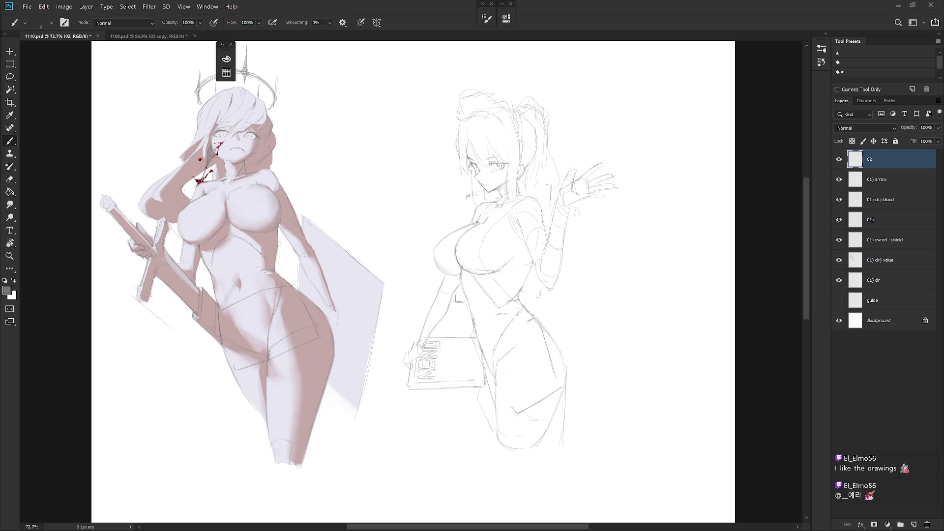
# - Mirror the view, then lasso the raised hand and forearm and transform them
pyautogui.press('h')
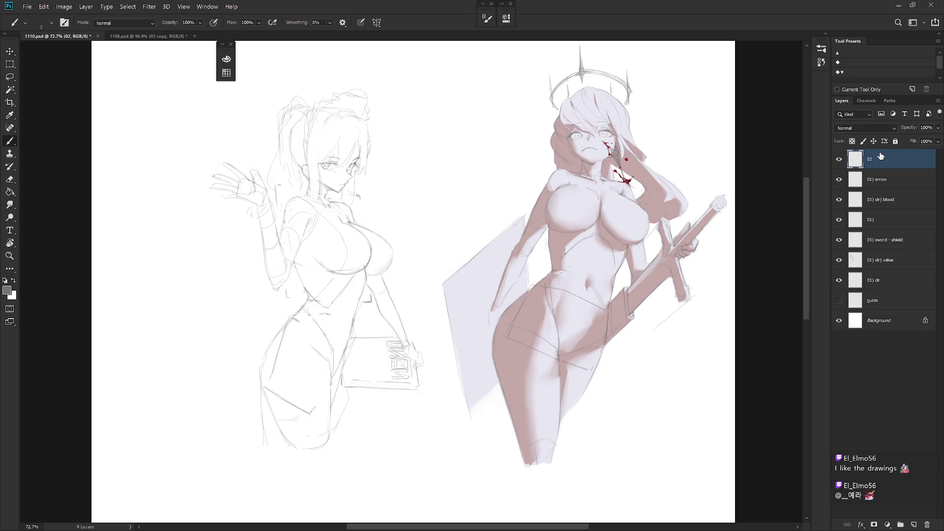
pyautogui.scroll(3, 426, 218)
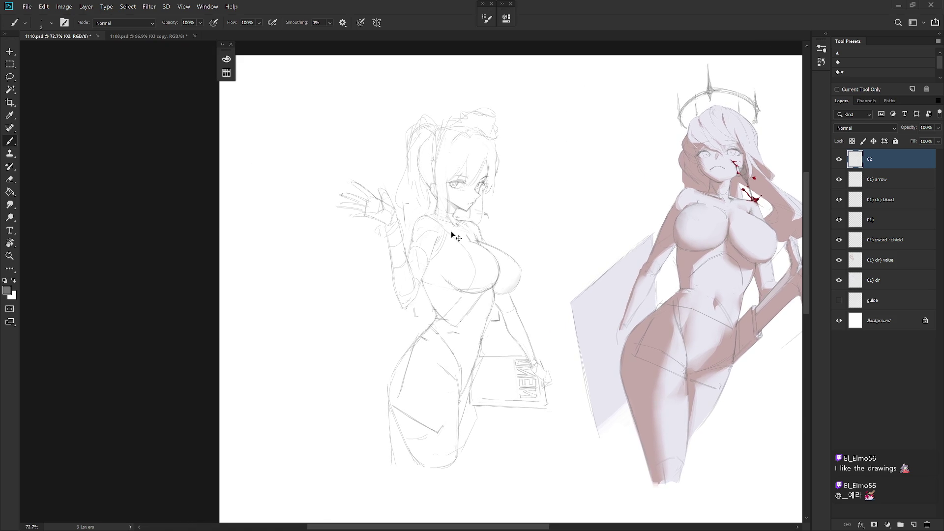
pyautogui.press('l')
pyautogui.moveTo(374, 249)
pyautogui.mouseDown()
pyautogui.moveTo(398, 246)
pyautogui.moveTo(292, 187)
pyautogui.mouseUp()
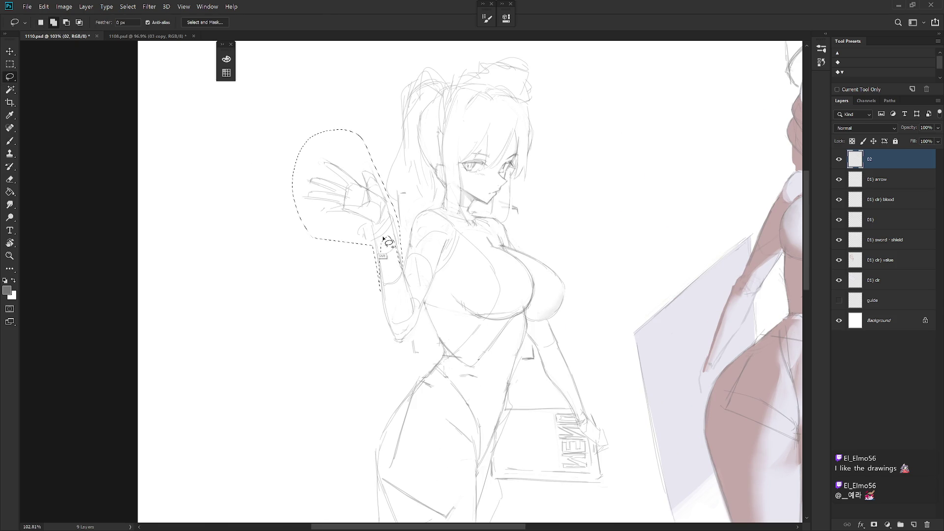
pyautogui.moveTo(292, 186)
pyautogui.mouseDown()
pyautogui.moveTo(398, 236)
pyautogui.moveTo(401, 247)
pyautogui.mouseUp()
pyautogui.hotkey('ctrl', 't')
pyautogui.press('Return')
pyautogui.hotkey('ctrl', 'd')
pyautogui.press('b')
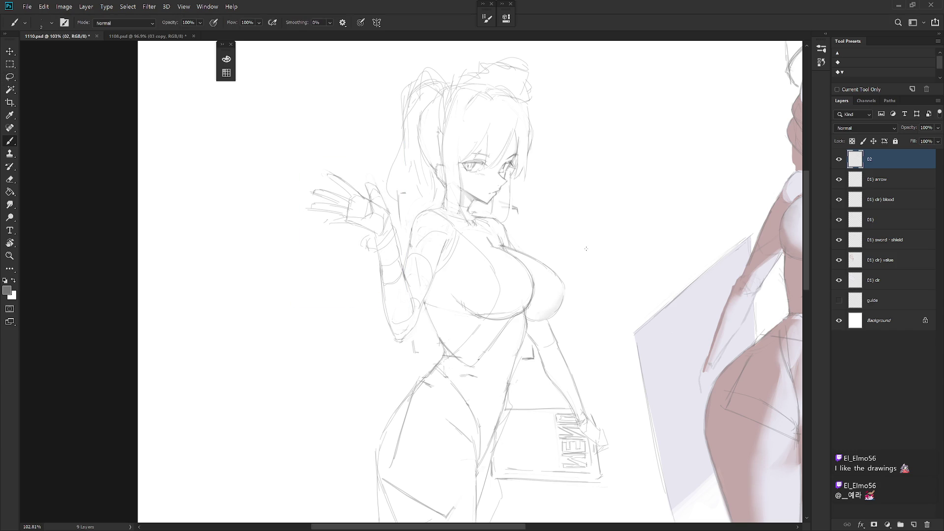
# - Sketch a key with its shaft and tip dangling below the raised hand
pyautogui.press('e')
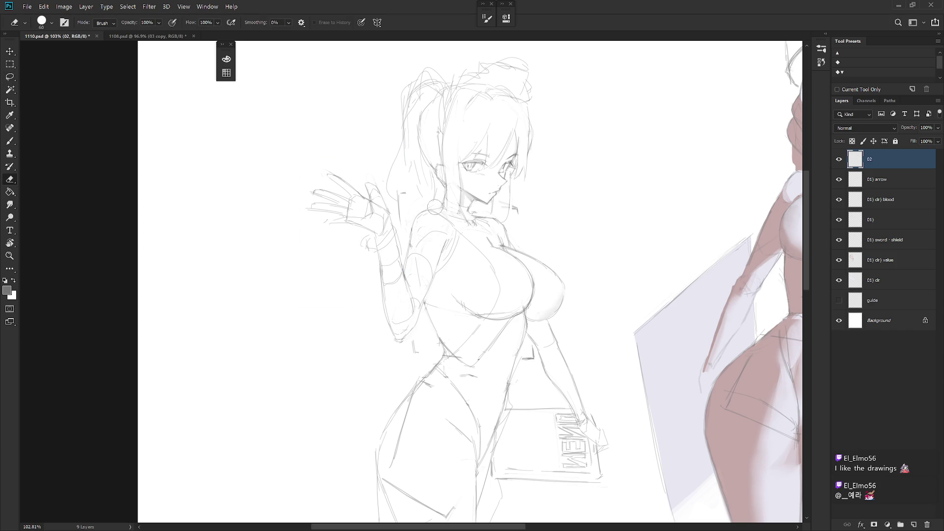
pyautogui.press('b')
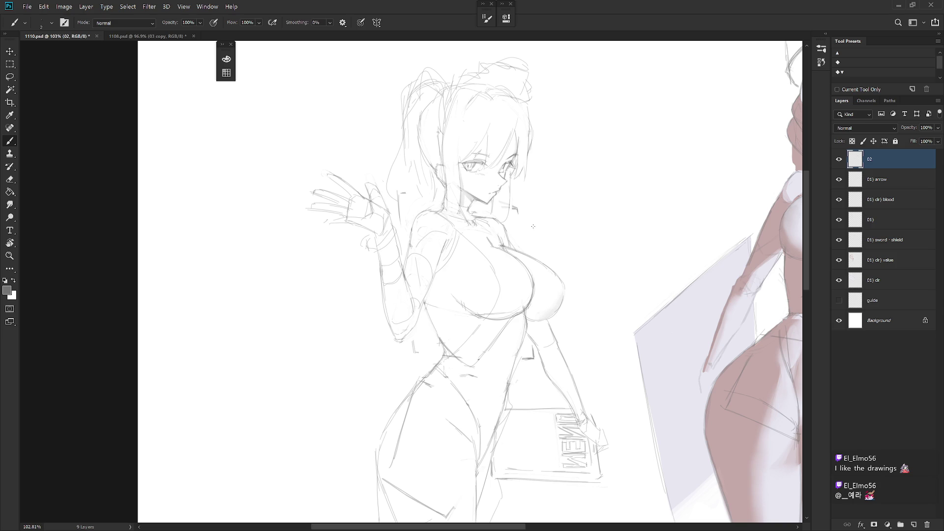
pyautogui.moveTo(333, 220); pyautogui.dragTo(324, 224)
pyautogui.press('e')
pyautogui.press('b')
pyautogui.moveTo(334, 220); pyautogui.dragTo(329, 236)
pyautogui.moveTo(325, 247); pyautogui.dragTo(344, 277)
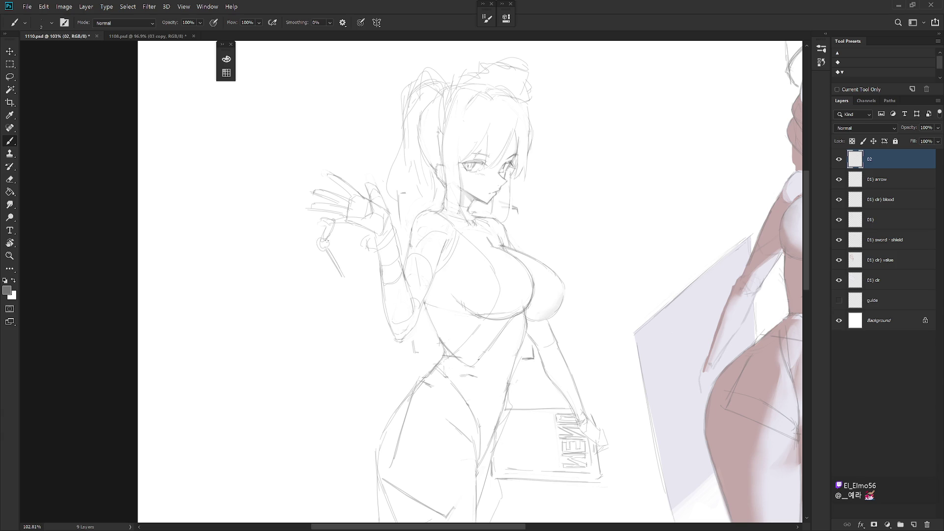
pyautogui.moveTo(336, 272); pyautogui.dragTo(352, 288)
pyautogui.scroll(-5, 462, 269)
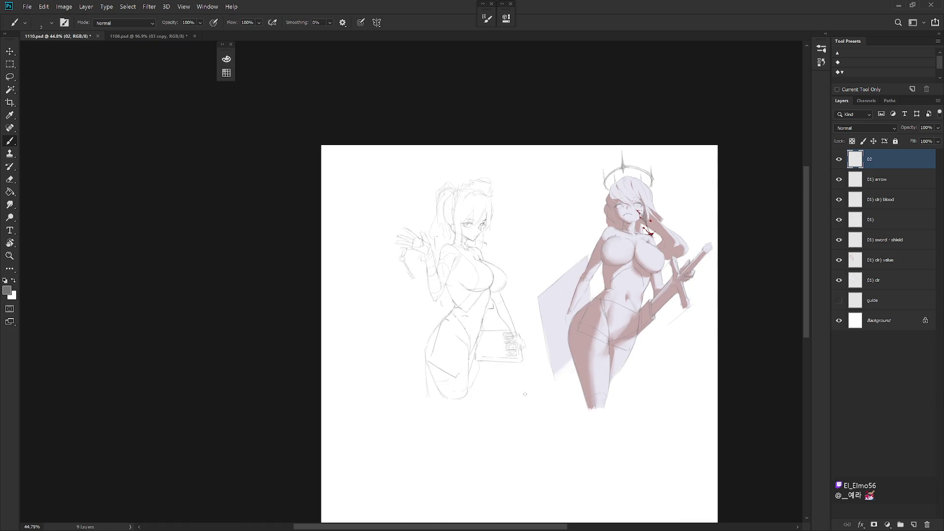
# - Flip the view back to normal and zoom in on the girl's face
pyautogui.press('h')
pyautogui.scroll(5, 654, 275)
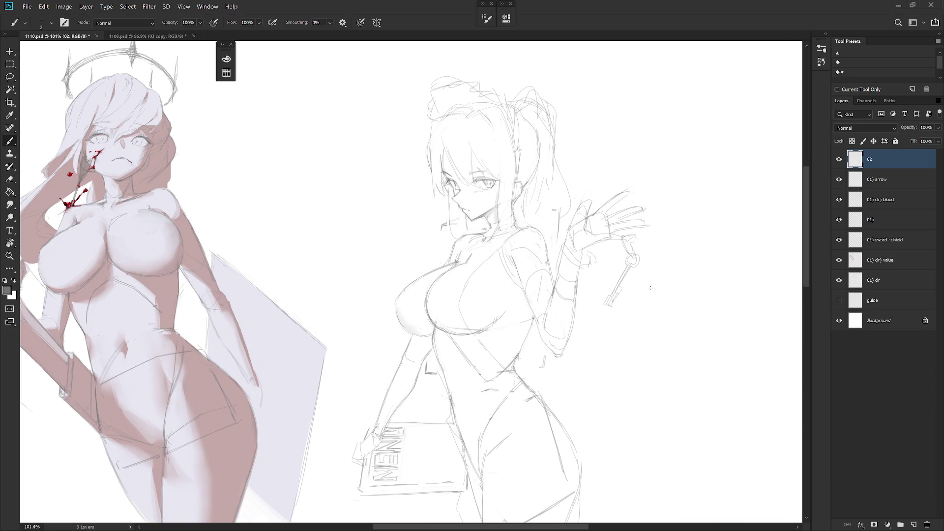
pyautogui.moveTo(632, 319)
pyautogui.mouseDown()
pyautogui.moveTo(632, 281)
pyautogui.moveTo(632, 301)
pyautogui.moveTo(654, 323)
pyautogui.mouseUp()
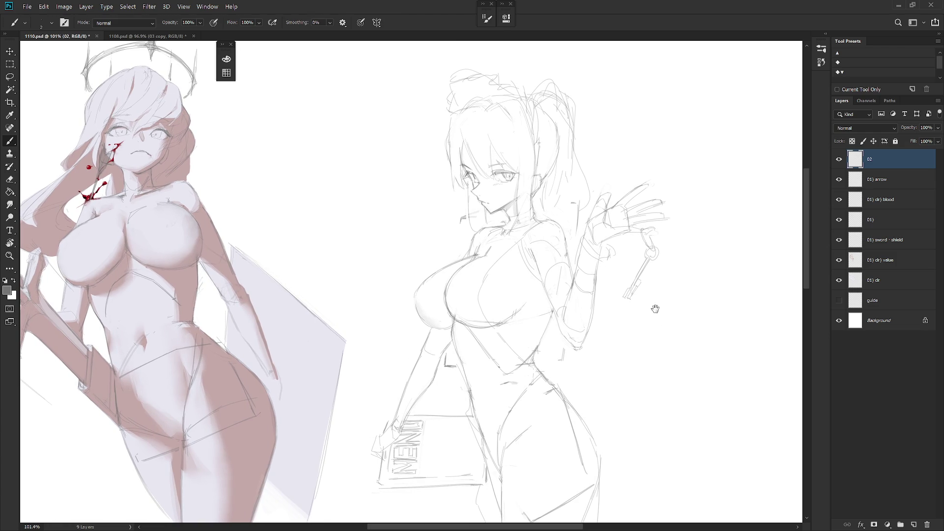
pyautogui.moveTo(491, 193); pyautogui.dragTo(498, 193)
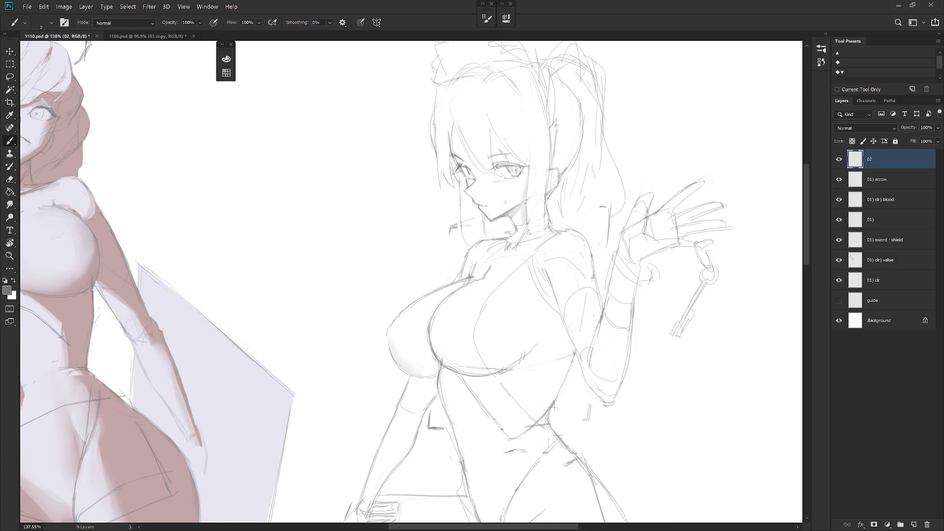
pyautogui.moveTo(555, 222)
pyautogui.mouseDown()
pyautogui.moveTo(549, 264)
pyautogui.moveTo(561, 264)
pyautogui.mouseUp()
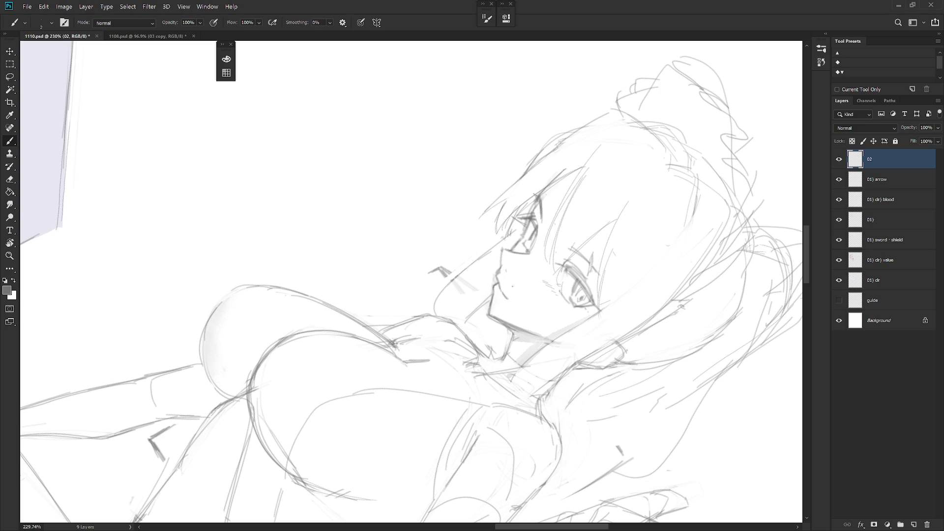
pyautogui.moveTo(531, 274); pyautogui.dragTo(582, 292)
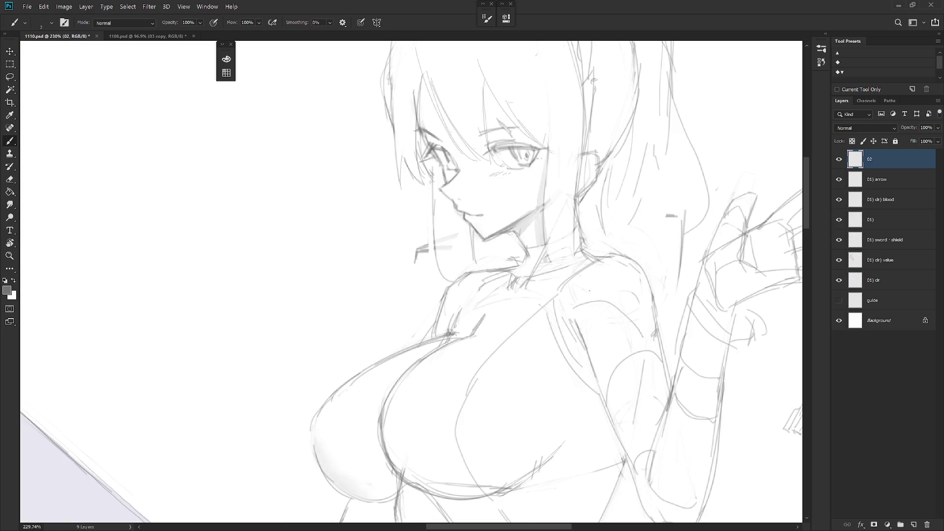
# - Erase the stray lines near the eyebrow and hair
pyautogui.press('e')
pyautogui.scroll(-3, 611, 270)
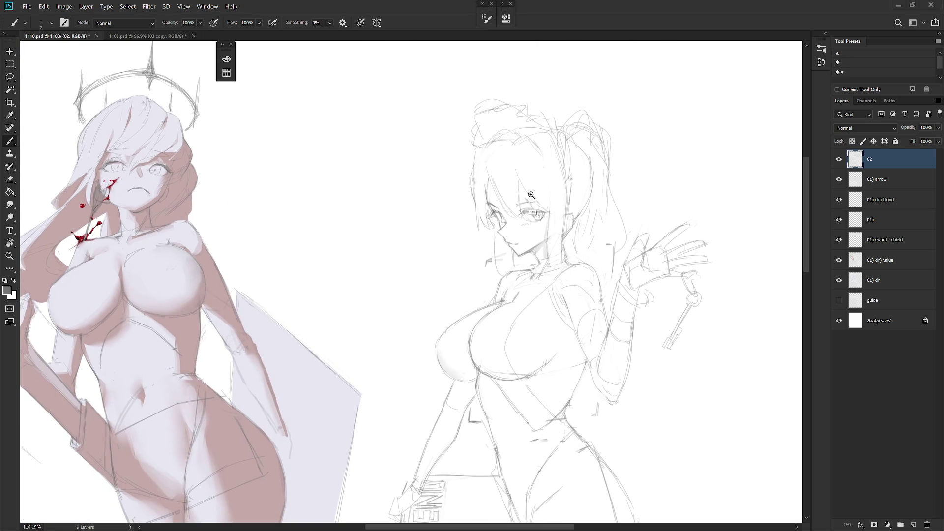
pyautogui.scroll(3, 528, 201)
pyautogui.moveTo(529, 202); pyautogui.dragTo(537, 207)
pyautogui.press('b')
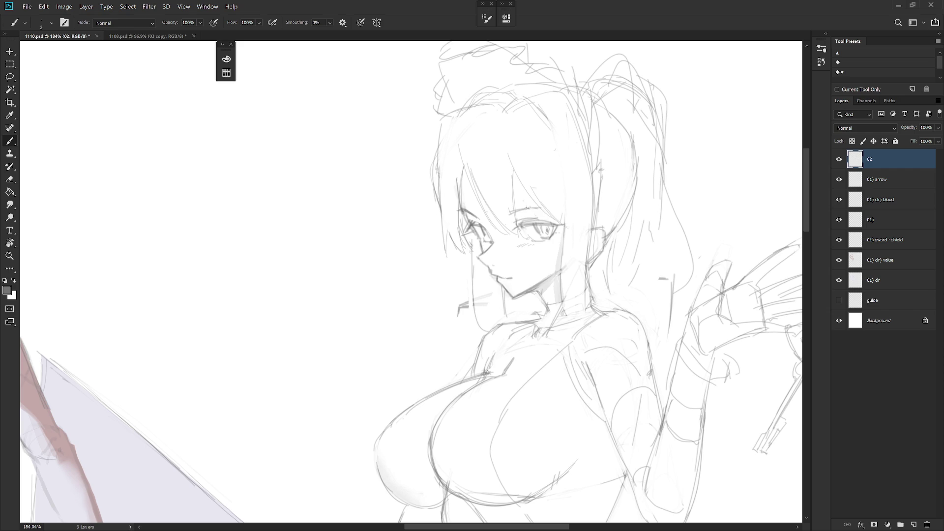
pyautogui.press('e')
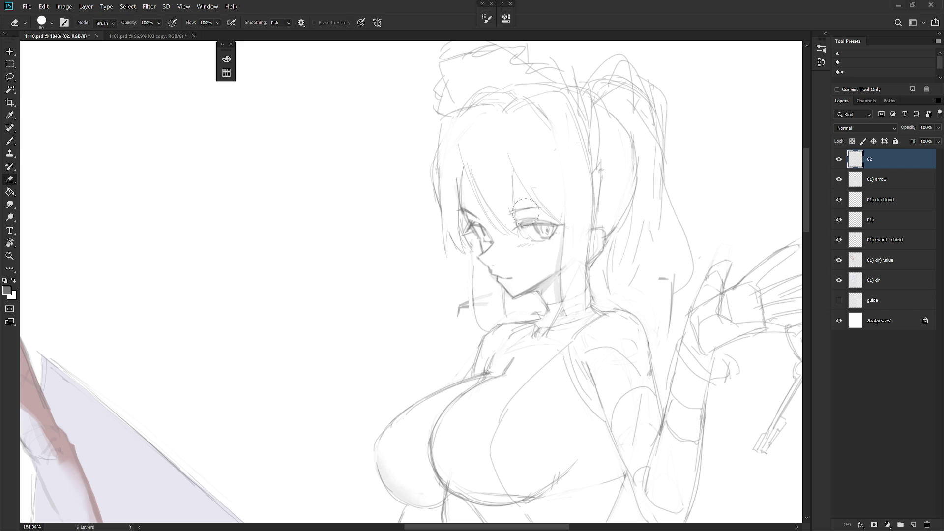
pyautogui.press('b')
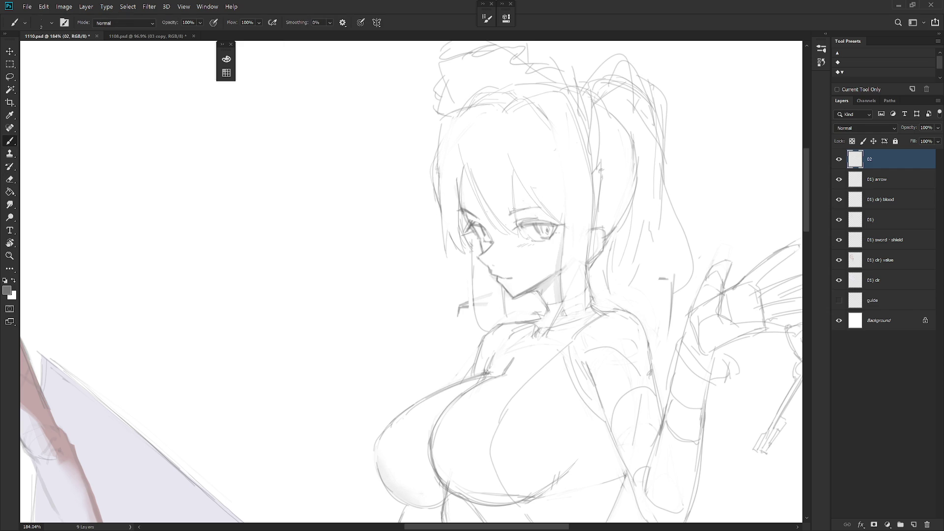
pyautogui.scroll(-5, 513, 210)
pyautogui.scroll(2, 487, 243)
pyautogui.scroll(2, 484, 247)
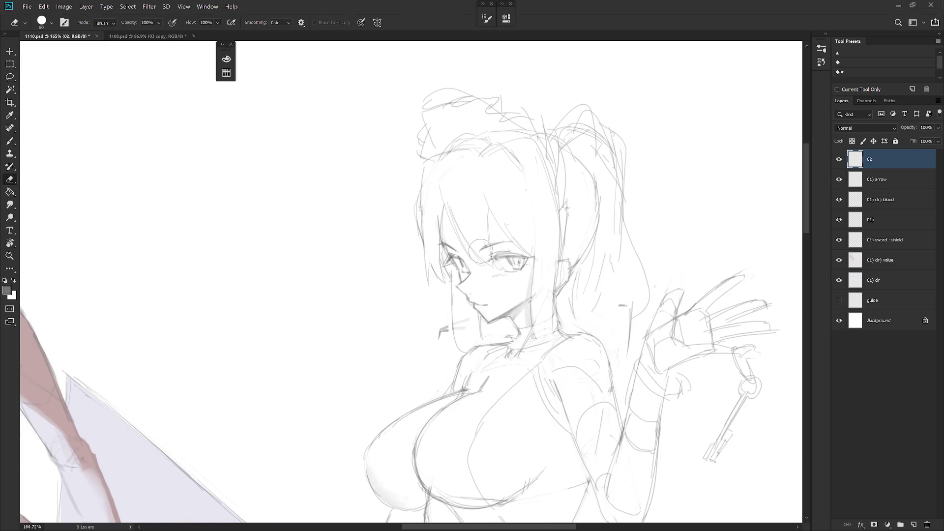
pyautogui.scroll(-5, 544, 227)
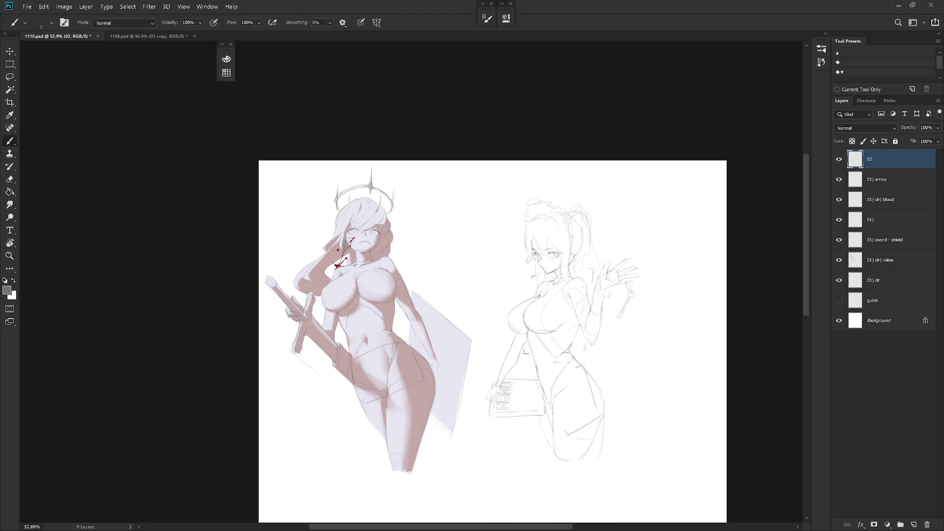
pyautogui.scroll(1, 527, 261)
pyautogui.scroll(4, 552, 302)
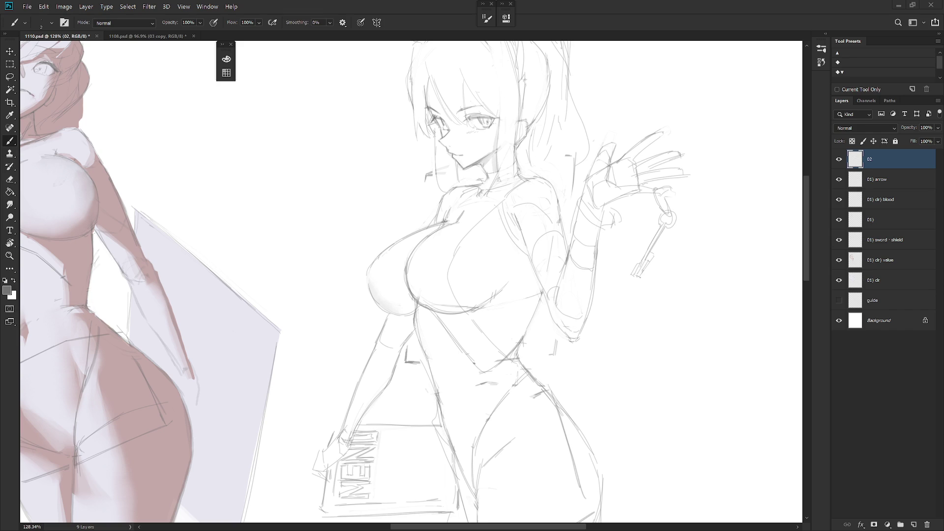
# - Redraw pencil strokes over the girl's shoulder, neck and chest, undoing the unwanted ones
pyautogui.press('e')
pyautogui.press('b')
pyautogui.scroll(-1, 418, 248)
pyautogui.scroll(-1, 448, 282)
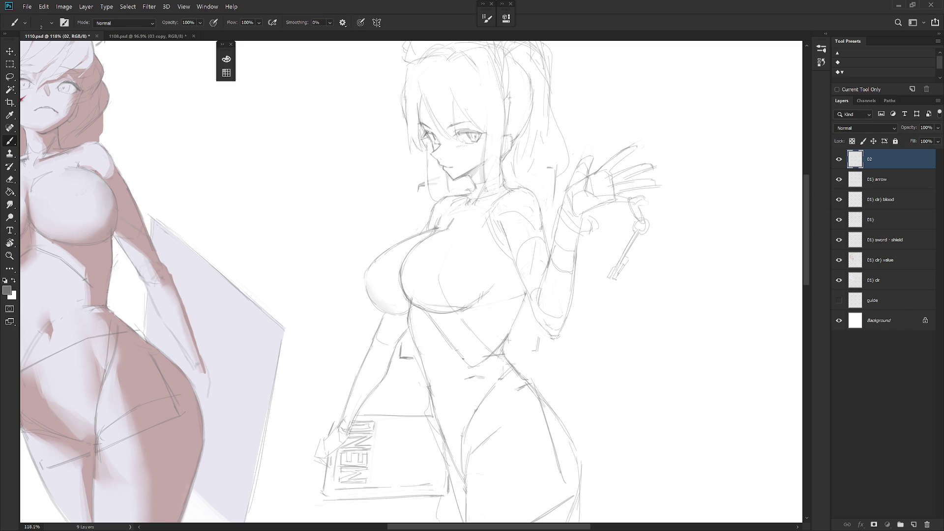
pyautogui.moveTo(516, 167)
pyautogui.mouseDown()
pyautogui.moveTo(479, 211)
pyautogui.moveTo(536, 166)
pyautogui.moveTo(548, 197)
pyautogui.moveTo(465, 230)
pyautogui.moveTo(468, 255)
pyautogui.mouseUp()
pyautogui.moveTo(550, 197); pyautogui.dragTo(548, 239)
pyautogui.hotkey('ctrl', 'z')
pyautogui.hotkey('ctrl', 'z')
pyautogui.hotkey('ctrl', 'z')
pyautogui.hotkey('ctrl', 'z')
pyautogui.hotkey('ctrl', 'z')
pyautogui.scroll(-3, 501, 303)
# - Try lasso selections around the girl's hand, face, waist and hip
pyautogui.moveTo(583, 265); pyautogui.dragTo(589, 288)
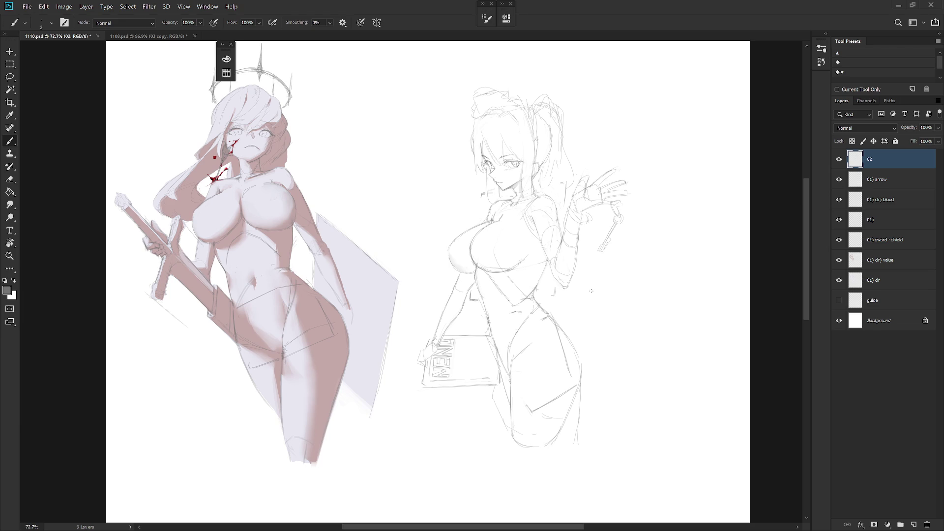
pyautogui.press('l')
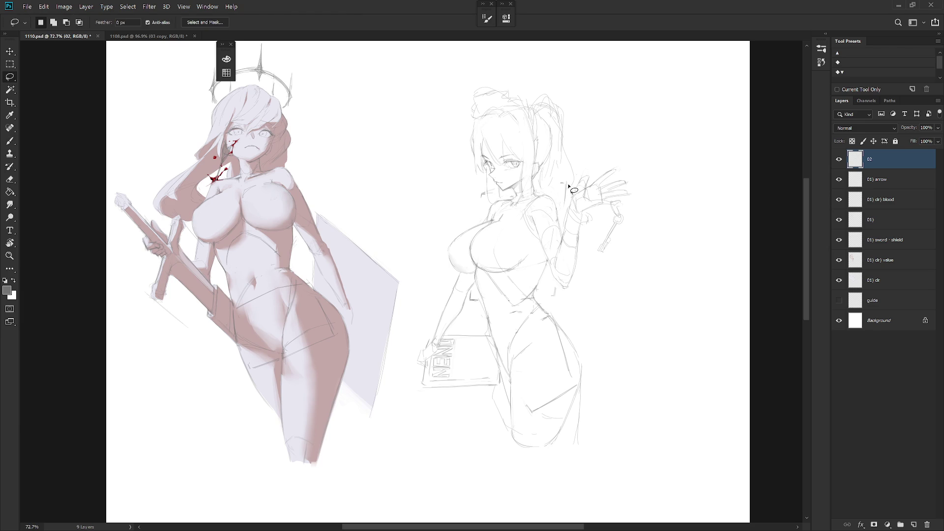
pyautogui.moveTo(562, 176); pyautogui.dragTo(565, 205)
pyautogui.moveTo(486, 202)
pyautogui.mouseDown()
pyautogui.moveTo(478, 211)
pyautogui.moveTo(498, 206)
pyautogui.mouseUp()
pyautogui.moveTo(559, 287); pyautogui.dragTo(557, 286)
pyautogui.moveTo(526, 401)
pyautogui.mouseDown()
pyautogui.moveTo(564, 339)
pyautogui.moveTo(559, 313)
pyautogui.mouseUp()
# - Draw a large ribbon bow above the girl's ponytail with the Brush
pyautogui.press('b')
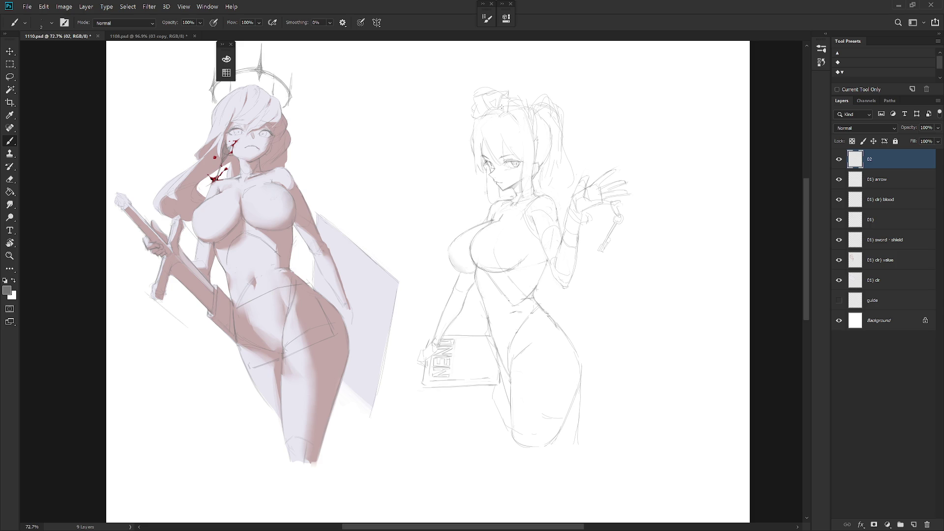
pyautogui.press('e')
pyautogui.press('b')
pyautogui.press('e')
pyautogui.press('b')
pyautogui.press('e')
pyautogui.press('b')
pyautogui.moveTo(520, 81)
pyautogui.mouseDown()
pyautogui.moveTo(532, 104)
pyautogui.moveTo(567, 108)
pyautogui.moveTo(570, 100)
pyautogui.moveTo(567, 120)
pyautogui.mouseUp()
pyautogui.press('e')
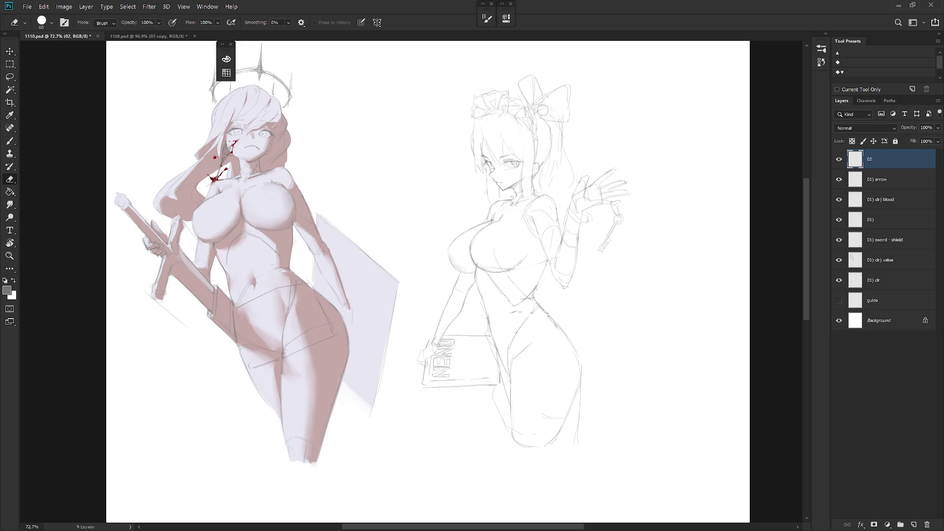
# - Lasso and delete the MENU lettering from the sign, then deselect
pyautogui.press('b')
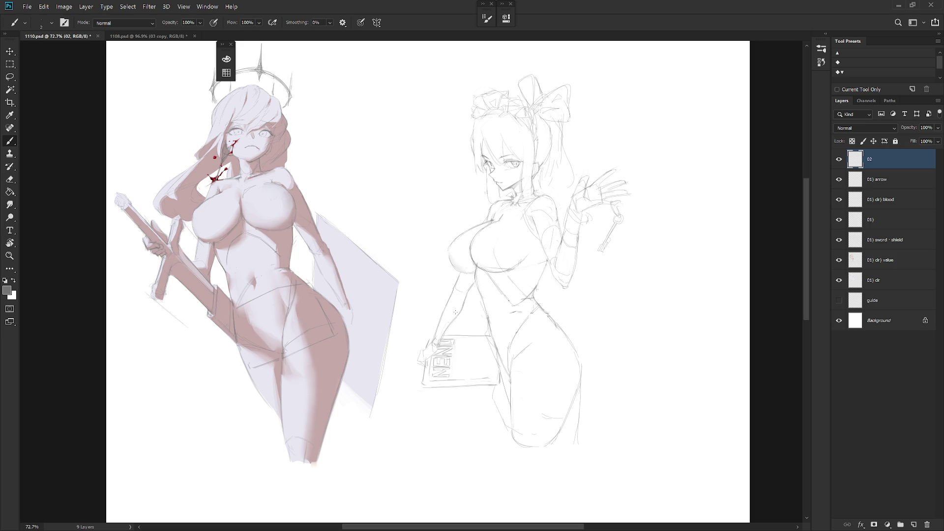
pyautogui.press('l')
pyautogui.moveTo(458, 339)
pyautogui.mouseDown()
pyautogui.moveTo(437, 384)
pyautogui.moveTo(452, 376)
pyautogui.mouseUp()
pyautogui.press('Delete')
pyautogui.hotkey('ctrl', 'd')
# - Draw a short strap line below the new handbag
pyautogui.press('b')
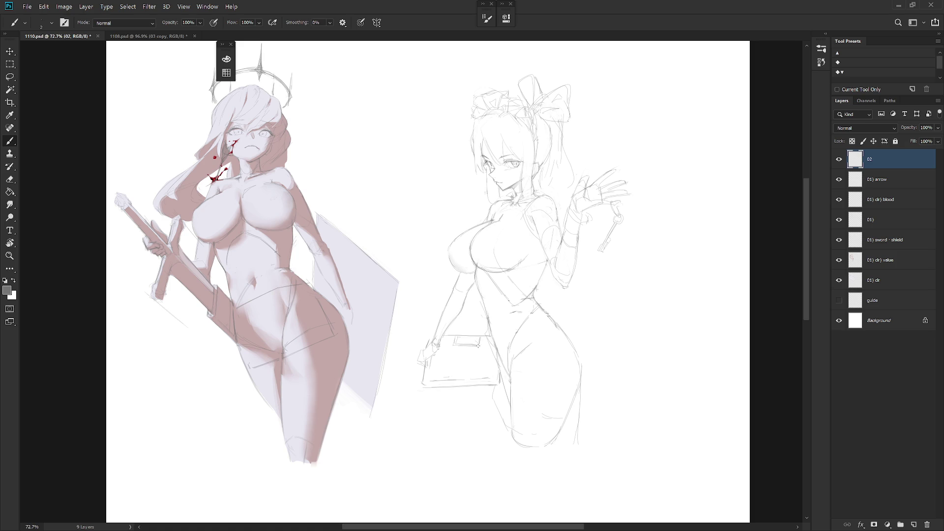
pyautogui.press('e')
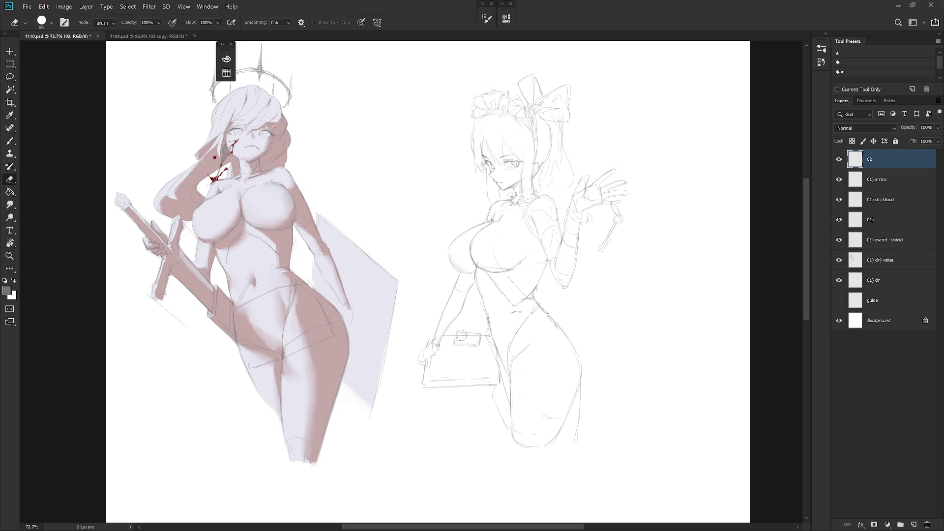
pyautogui.press('b')
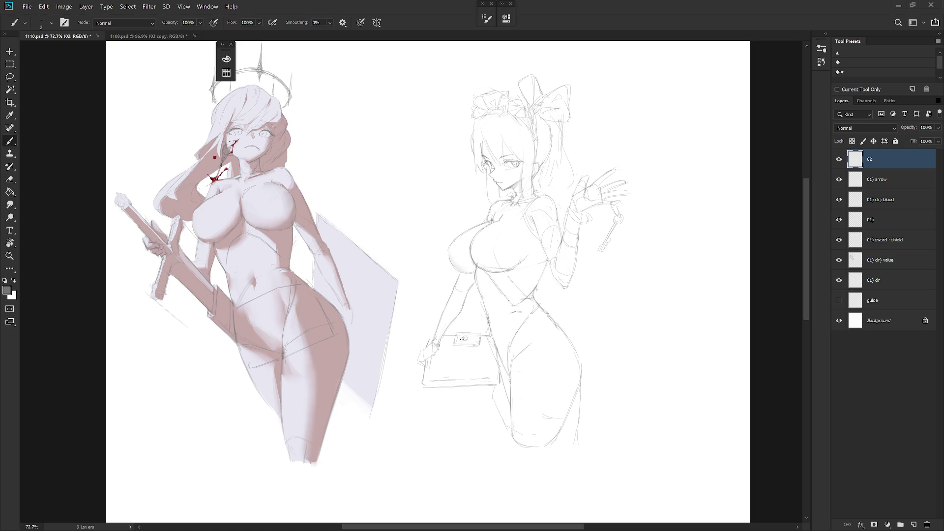
pyautogui.press('e')
pyautogui.press('b')
pyautogui.moveTo(464, 392); pyautogui.dragTo(466, 399)
pyautogui.press('e')
pyautogui.press('b')
pyautogui.press('e')
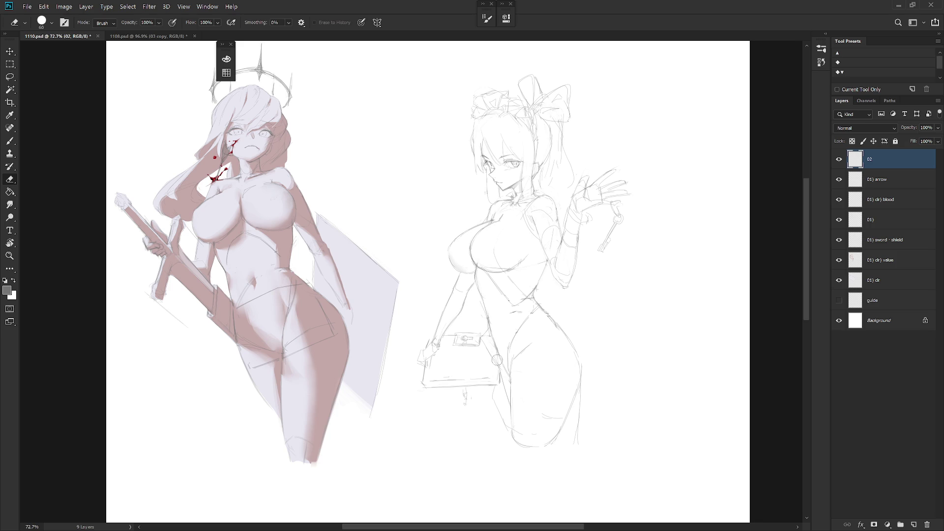
pyautogui.press('b')
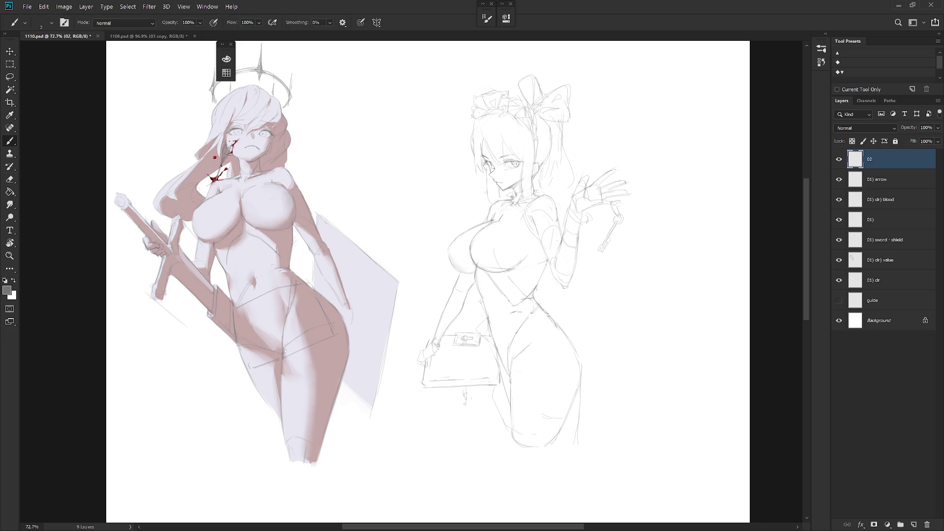
# - Sketch long skirt folds and a hem down the girl's hip, thigh and legs, undoing stray strokes
pyautogui.moveTo(534, 296)
pyautogui.mouseDown()
pyautogui.moveTo(553, 314)
pyautogui.moveTo(582, 319)
pyautogui.moveTo(580, 340)
pyautogui.mouseUp()
pyautogui.hotkey('ctrl', 'z')
pyautogui.moveTo(556, 294)
pyautogui.mouseDown()
pyautogui.moveTo(578, 344)
pyautogui.moveTo(581, 384)
pyautogui.mouseUp()
pyautogui.moveTo(565, 432); pyautogui.dragTo(555, 475)
pyautogui.hotkey('ctrl', 'z')
pyautogui.moveTo(487, 387); pyautogui.dragTo(449, 451)
pyautogui.moveTo(539, 355)
pyautogui.mouseDown()
pyautogui.moveTo(545, 447)
pyautogui.moveTo(568, 490)
pyautogui.mouseUp()
pyautogui.moveTo(577, 409); pyautogui.dragTo(599, 463)
pyautogui.moveTo(590, 397); pyautogui.dragTo(592, 448)
# - Add new strokes over the top and left side of the girl's hair
pyautogui.press('e')
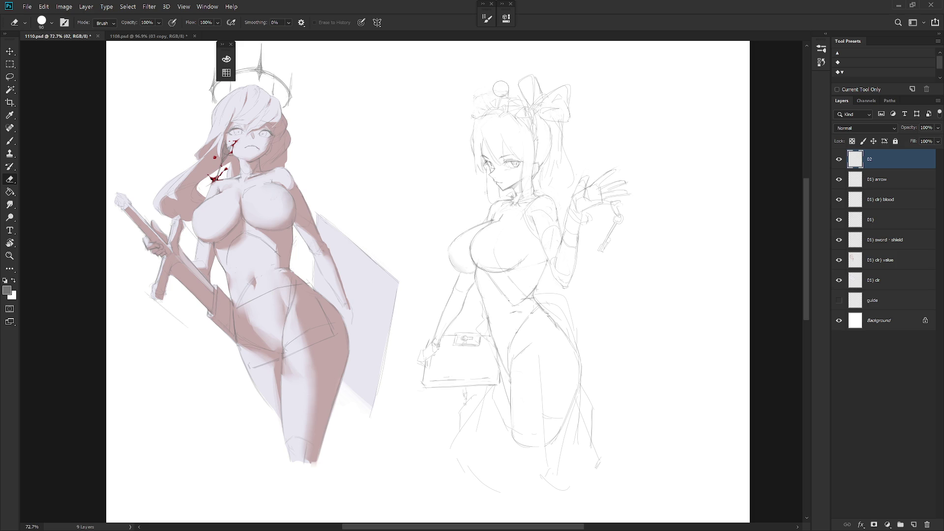
pyautogui.press('b')
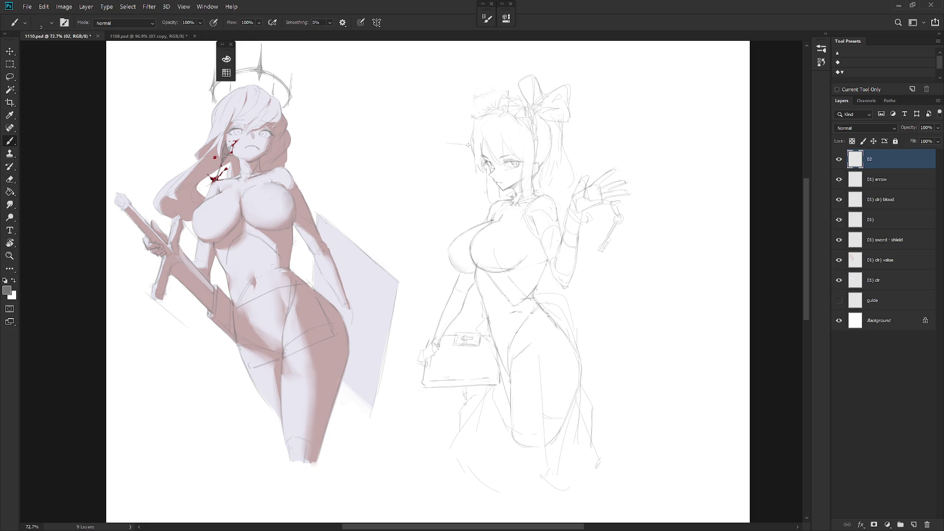
pyautogui.moveTo(455, 156); pyautogui.dragTo(473, 158)
pyautogui.moveTo(456, 102); pyautogui.dragTo(493, 95)
pyautogui.moveTo(471, 89)
pyautogui.mouseDown()
pyautogui.moveTo(522, 103)
pyautogui.moveTo(531, 140)
pyautogui.moveTo(520, 149)
pyautogui.mouseUp()
pyautogui.press('e')
pyautogui.press('b')
pyautogui.moveTo(451, 124); pyautogui.dragTo(451, 142)
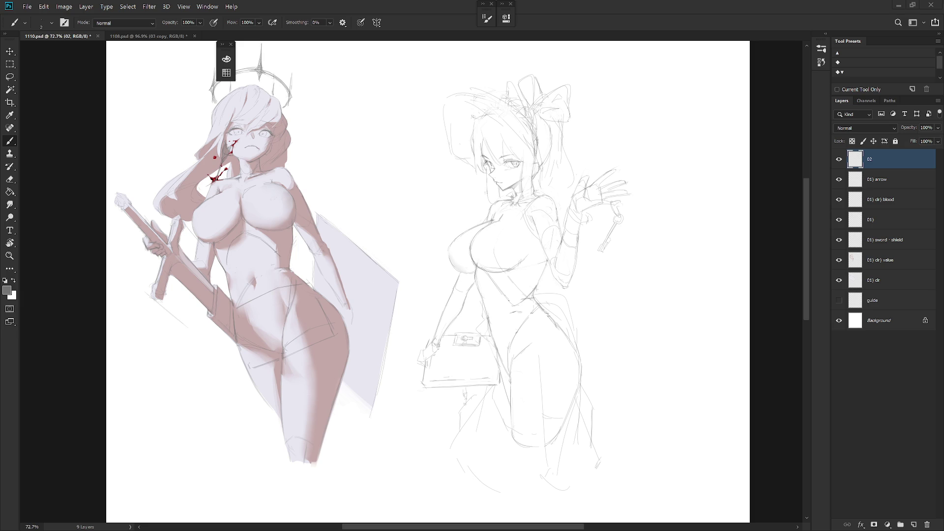
pyautogui.click(830, 34)
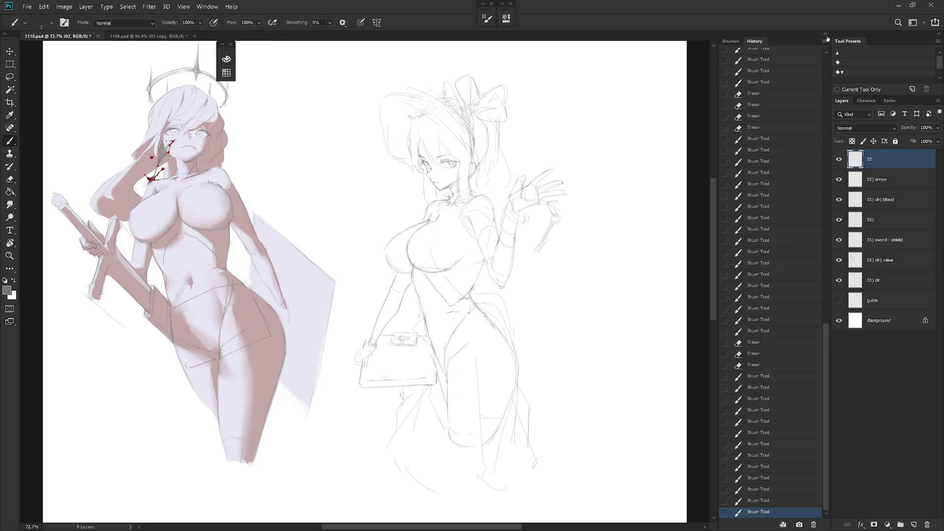
# - Revert to an earlier Brush Tool state in History, removing the recent hair strokes
pyautogui.click(782, 343)
pyautogui.click(785, 253)
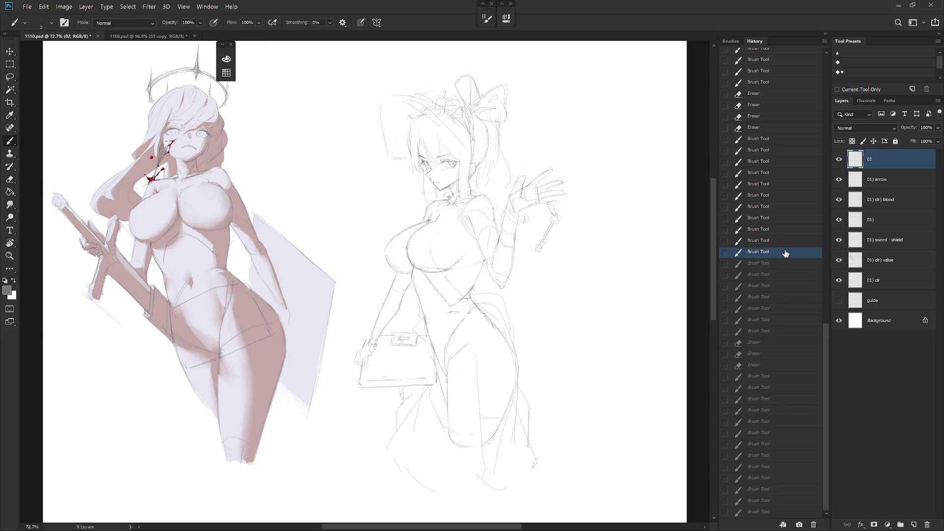
pyautogui.moveTo(828, 343); pyautogui.dragTo(828, 277)
pyautogui.click(796, 179)
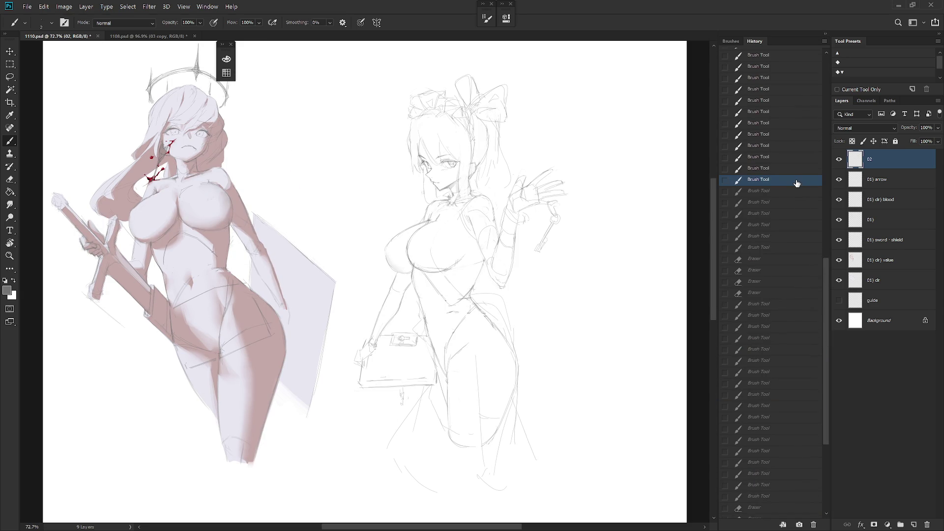
pyautogui.click(782, 248)
pyautogui.click(783, 293)
pyautogui.click(775, 248)
pyautogui.click(825, 34)
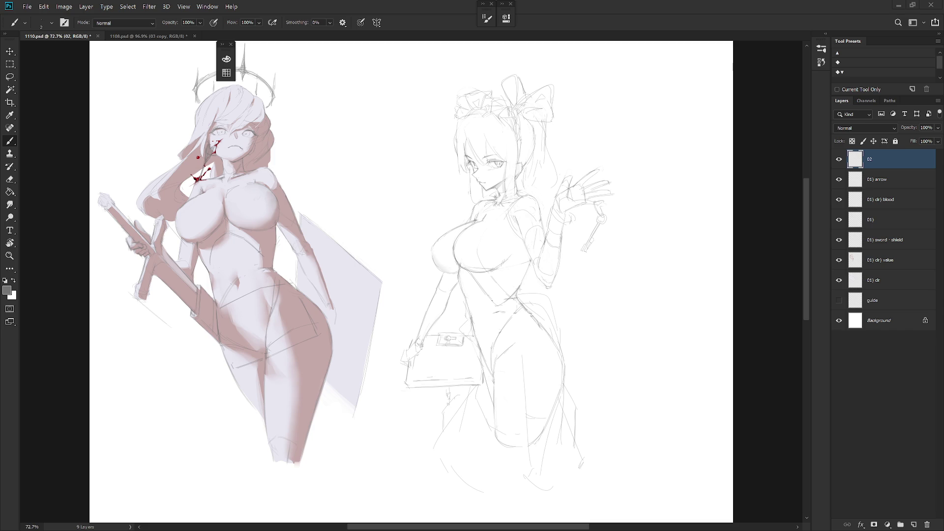
# - Add a short stroke above the girl's head and a curved waistline across the dress
pyautogui.press('l')
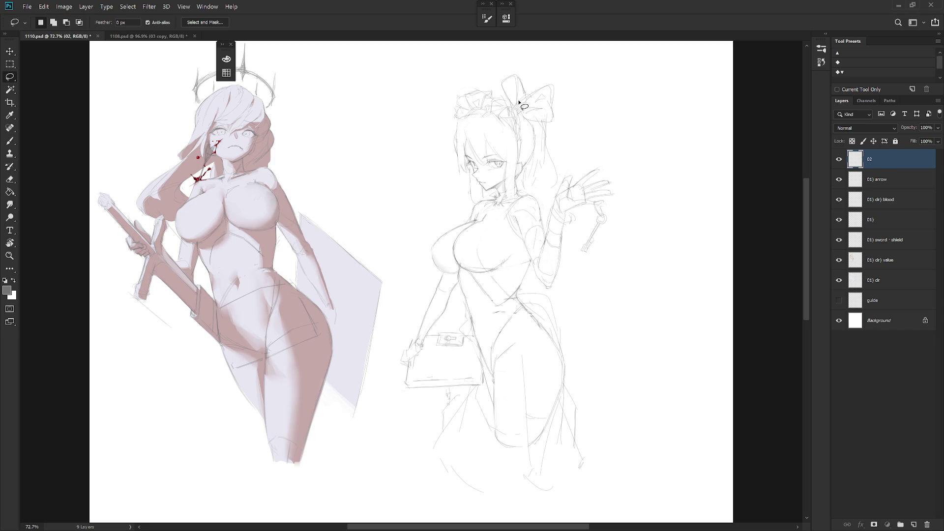
pyautogui.moveTo(528, 91); pyautogui.dragTo(528, 95)
pyautogui.hotkey('ctrl', 'd')
pyautogui.press('b')
pyautogui.moveTo(515, 90); pyautogui.dragTo(512, 103)
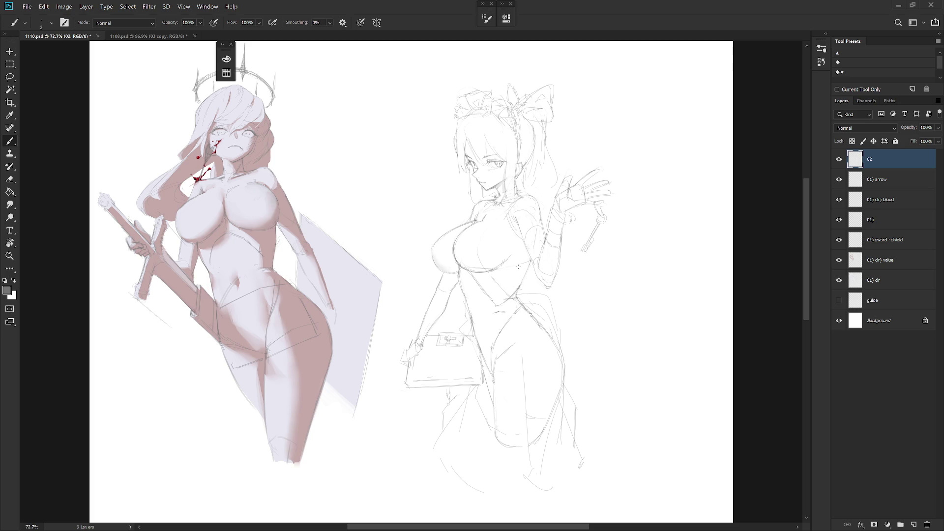
pyautogui.moveTo(478, 317)
pyautogui.mouseDown()
pyautogui.moveTo(500, 318)
pyautogui.moveTo(483, 297)
pyautogui.moveTo(518, 290)
pyautogui.mouseUp()
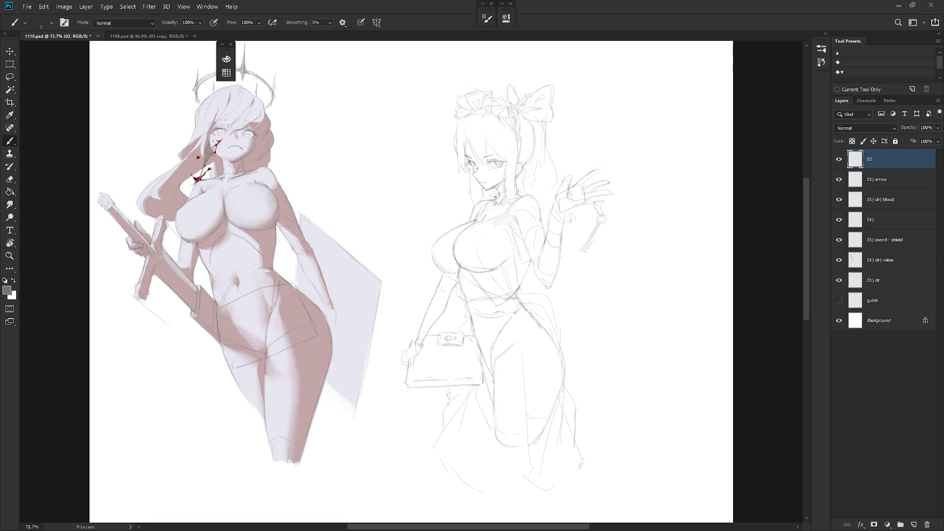
pyautogui.press('e')
pyautogui.press('b')
# - Draw a line along the girl's leg
pyautogui.moveTo(518, 328); pyautogui.dragTo(525, 370)
pyautogui.scroll(-3, 602, 344)
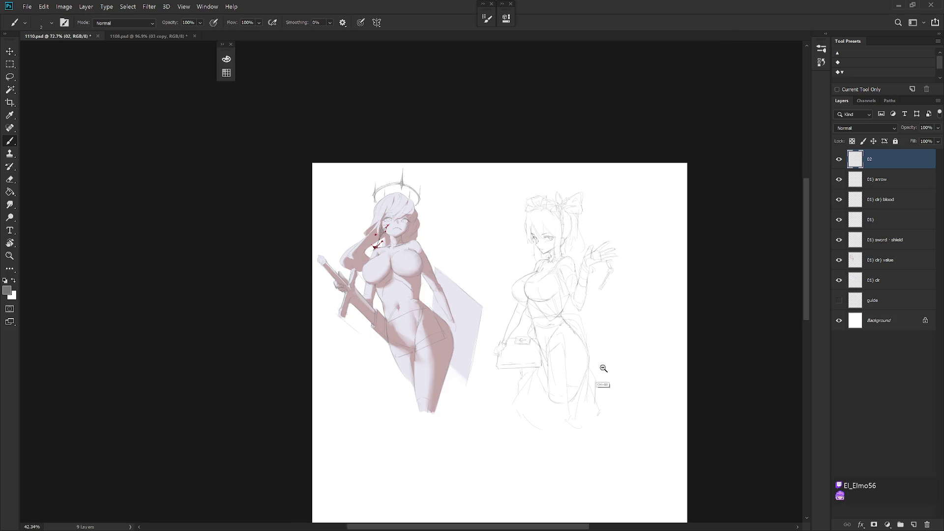
pyautogui.scroll(2, 601, 310)
pyautogui.scroll(1, 602, 303)
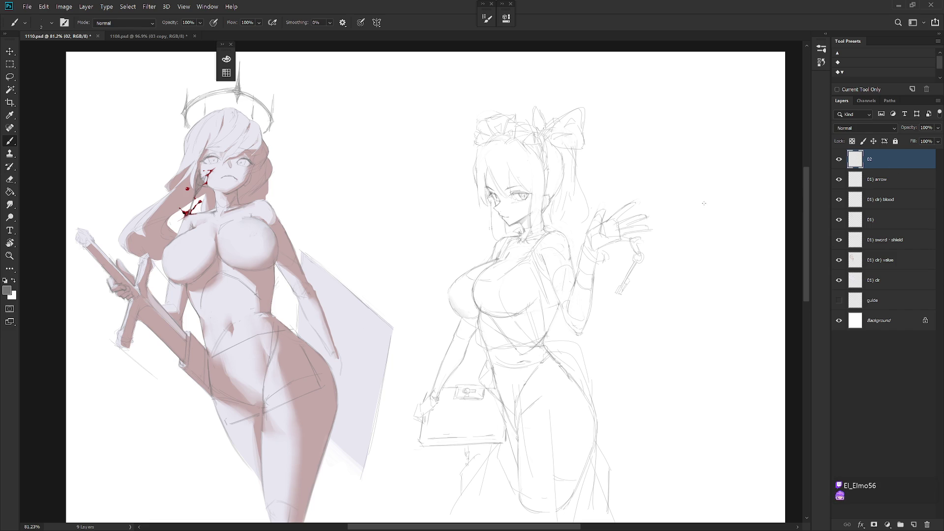
pyautogui.press('e')
pyautogui.press('b')
pyautogui.press('e')
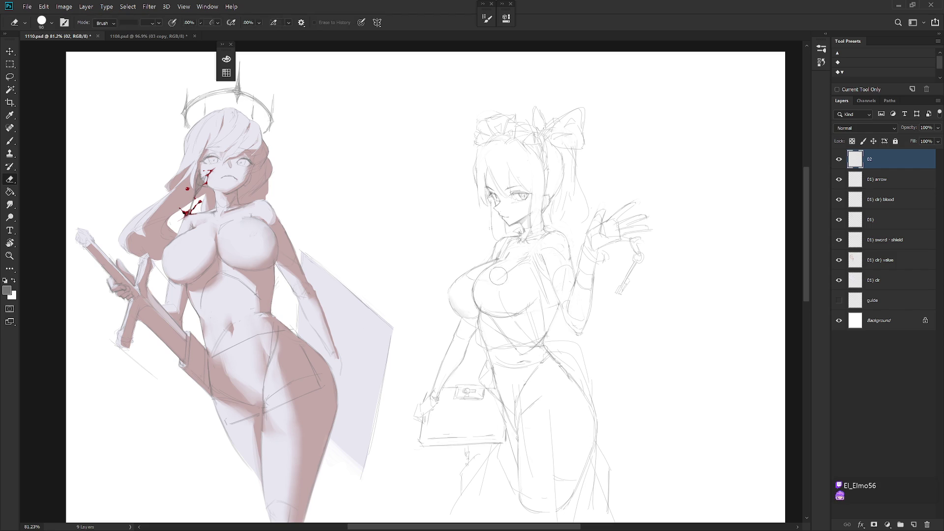
pyautogui.press('b')
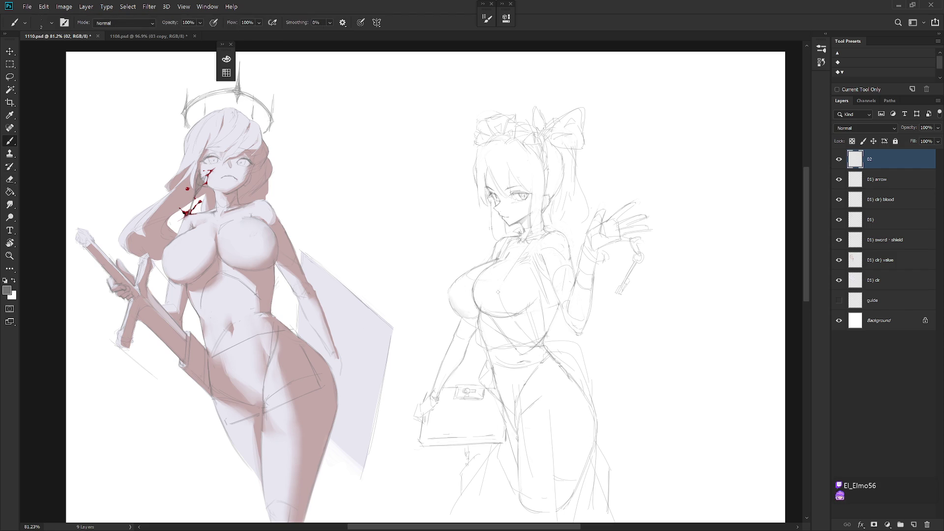
# - Blend and tidy the chest and shoulder shading, alternating Smudge at 8%, Eraser at 50% and Brush
pyautogui.press('e')
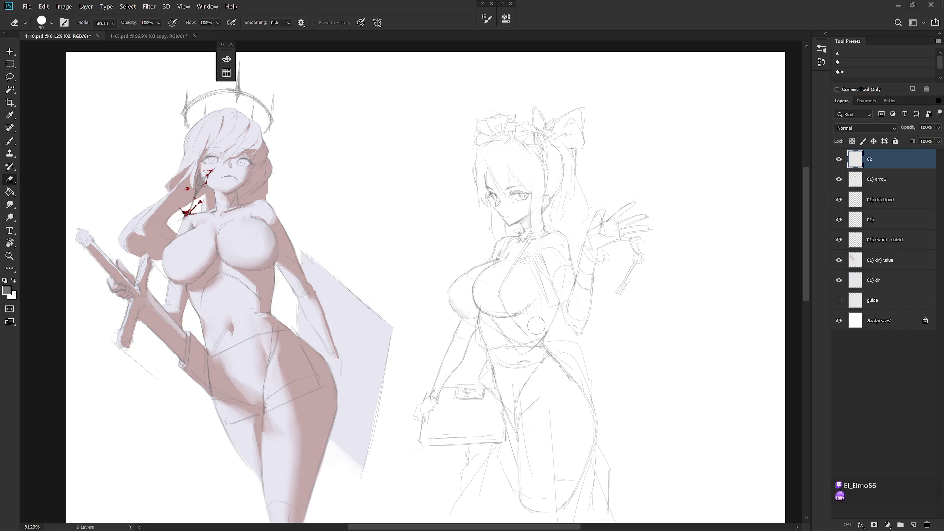
pyautogui.press('r')
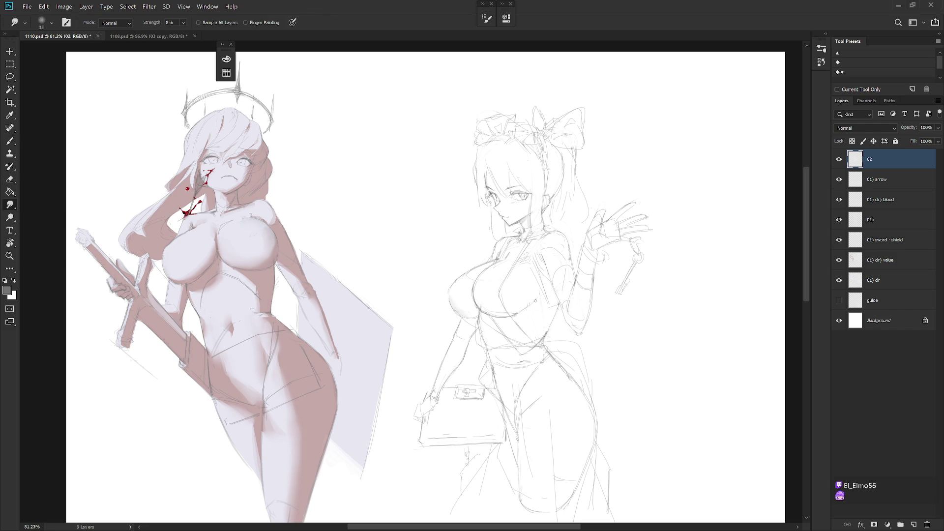
pyautogui.press('b')
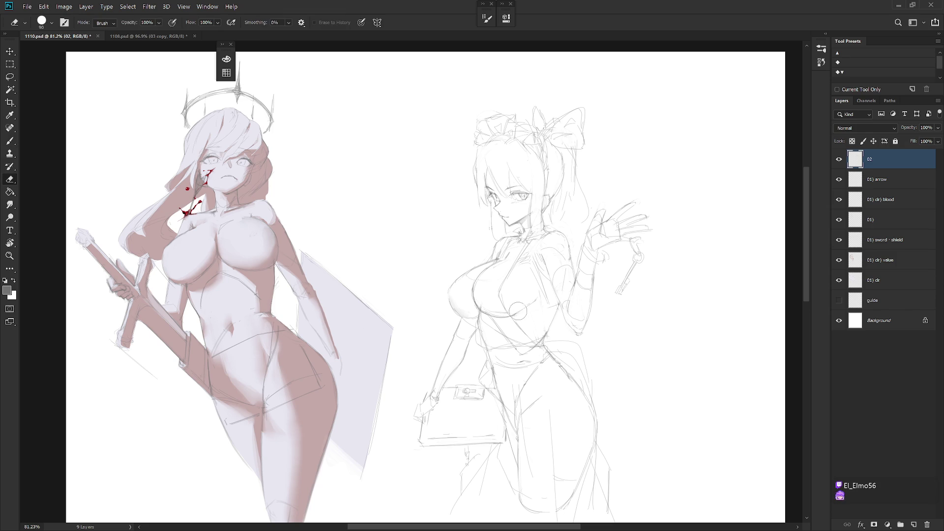
pyautogui.press('r')
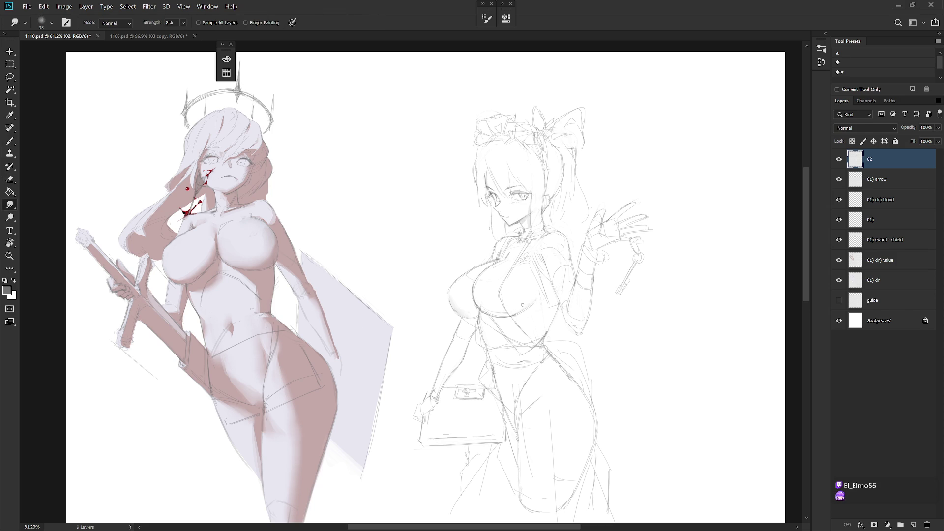
pyautogui.press('e')
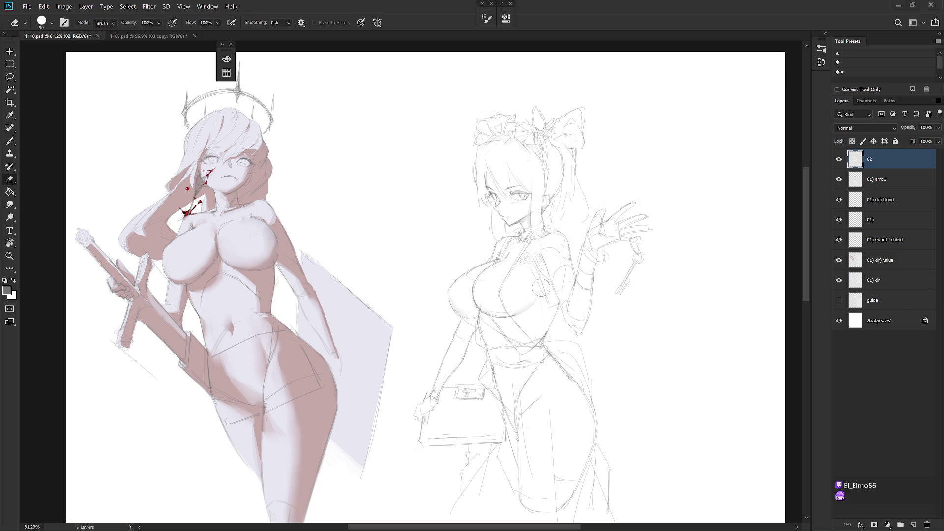
pyautogui.press('b')
pyautogui.press('r')
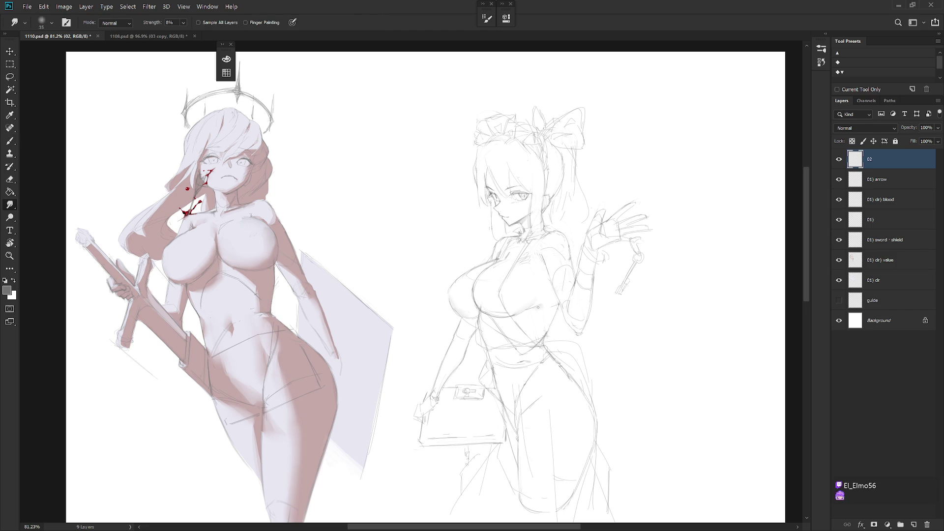
pyautogui.press('b')
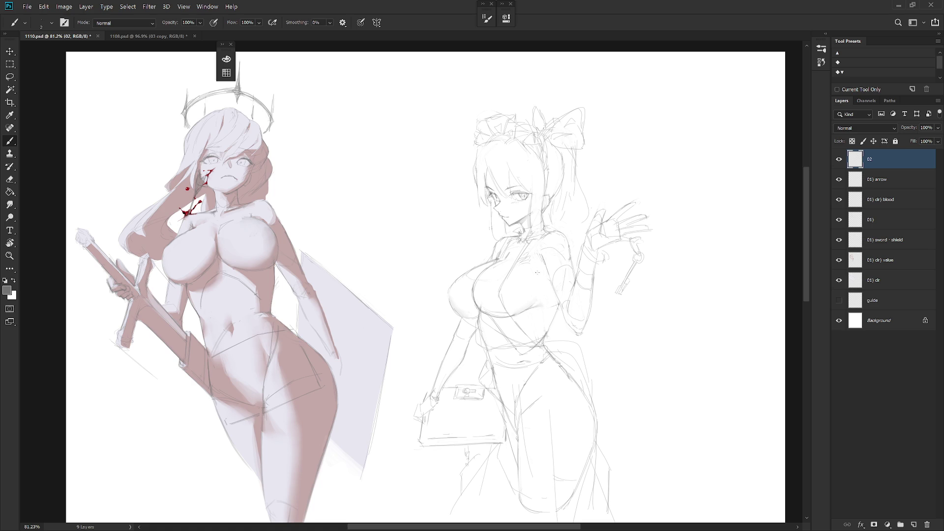
pyautogui.press('r')
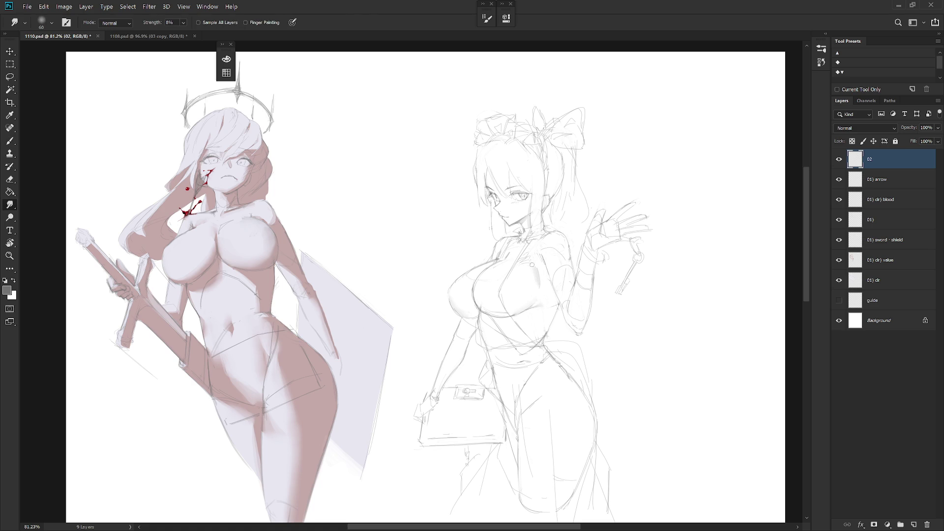
pyautogui.press('e')
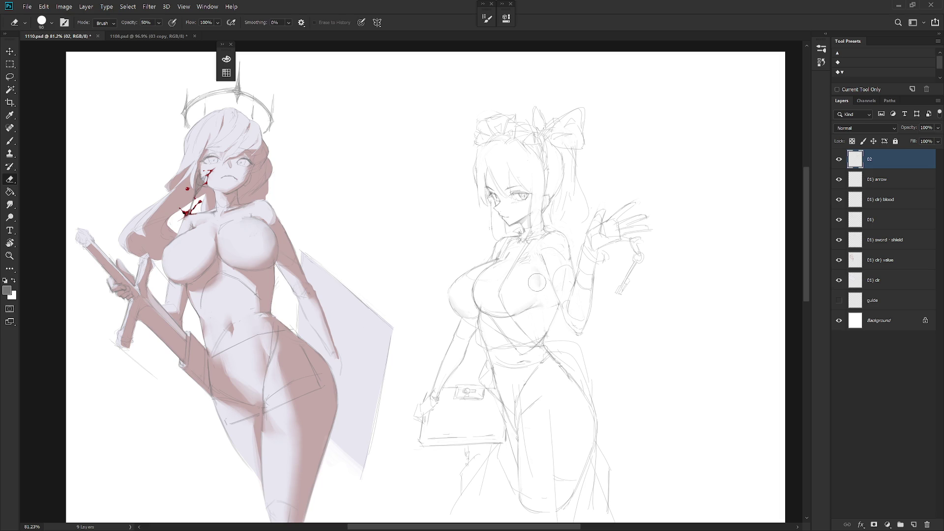
pyautogui.press('b')
pyautogui.press('r')
pyautogui.press('e')
# - Make and clear a small lasso selection on the chest shading
pyautogui.press('l')
pyautogui.moveTo(541, 259); pyautogui.dragTo(549, 283)
pyautogui.hotkey('ctrl', 'd')
pyautogui.press('b')
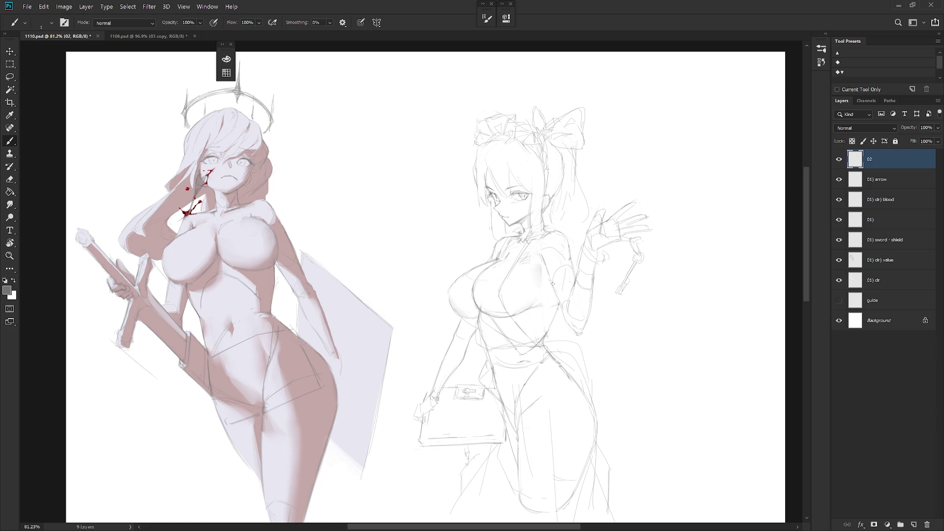
# - Erase stray lines on the girl's chest and arm with the Eraser at 100% opacity
pyautogui.press('l')
pyautogui.moveTo(556, 298); pyautogui.dragTo(549, 319)
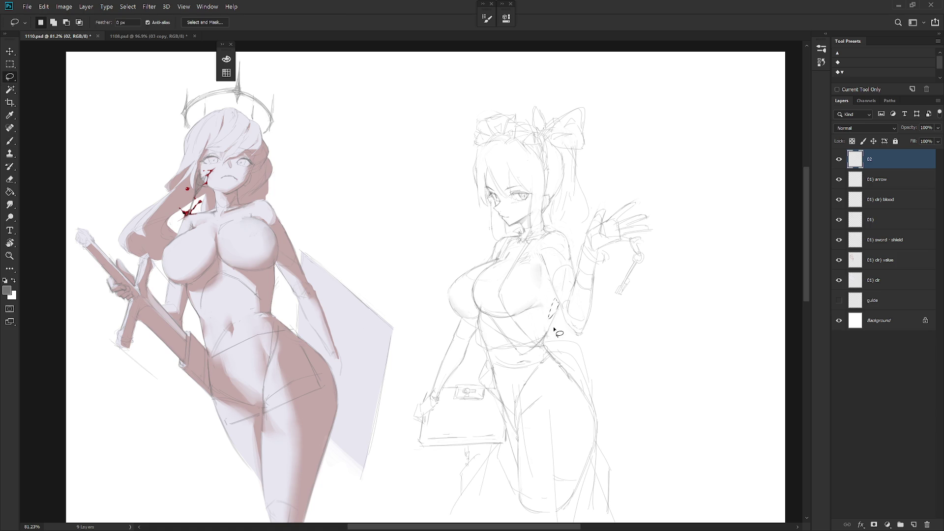
pyautogui.press('b')
pyautogui.press('e')
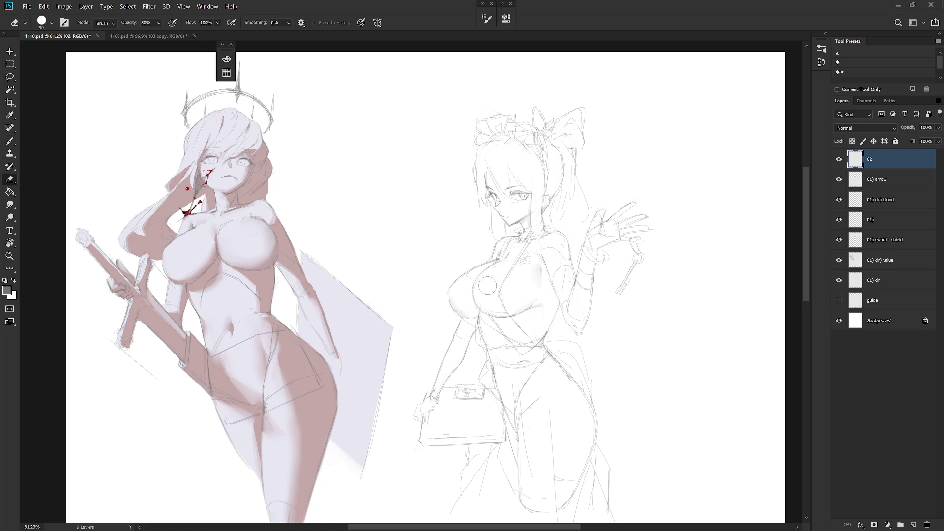
pyautogui.press('0')
pyautogui.press('b')
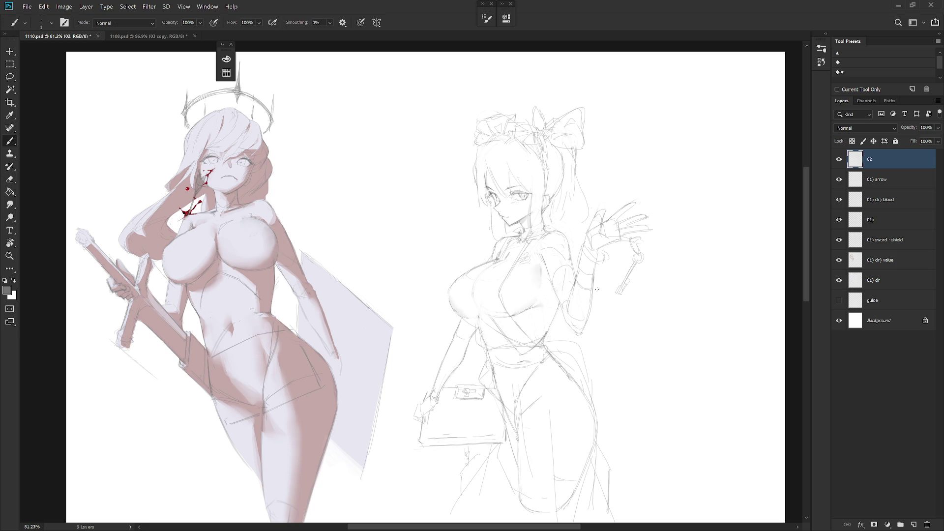
pyautogui.press('h')
pyautogui.moveTo(614, 249); pyautogui.dragTo(593, 279)
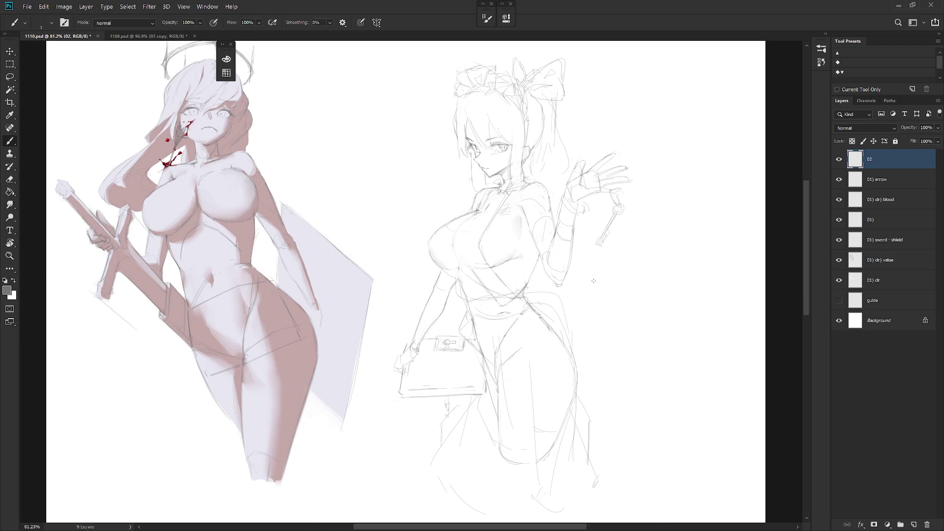
pyautogui.scroll(5, 526, 211)
# - Erase stray strokes on the jaw and neck, shrinking the eraser to 25 px for the chin
pyautogui.press('e')
pyautogui.moveTo(552, 216); pyautogui.dragTo(571, 197)
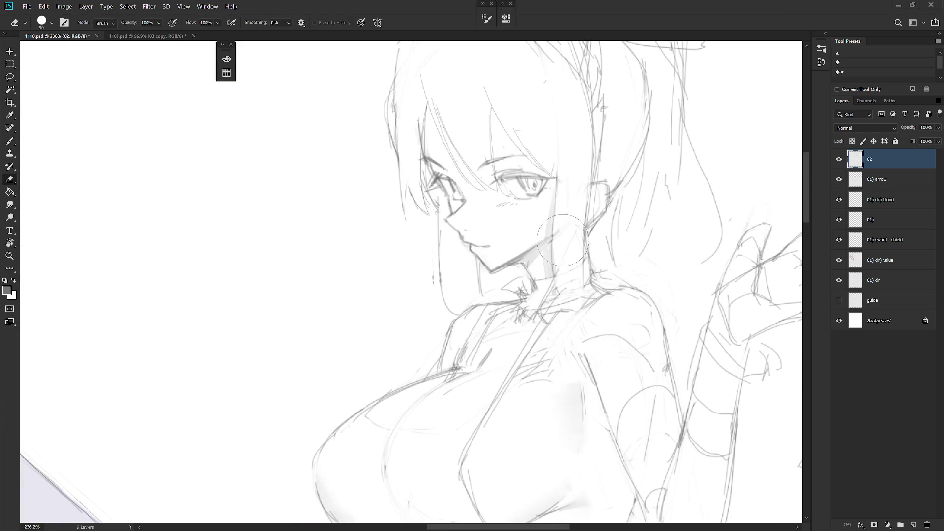
pyautogui.press('[')
pyautogui.press('[')
pyautogui.press('[')
pyautogui.moveTo(509, 270); pyautogui.dragTo(510, 261)
pyautogui.press('b')
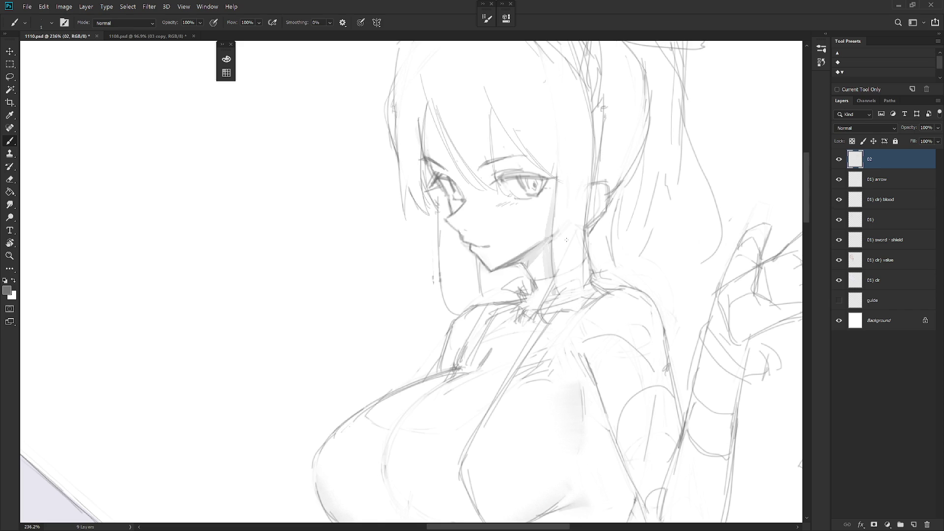
# - Touch up the neck lines further, then flip the canvas horizontally to check proportions
pyautogui.scroll(-5, 564, 241)
pyautogui.scroll(5, 541, 256)
pyautogui.press('e')
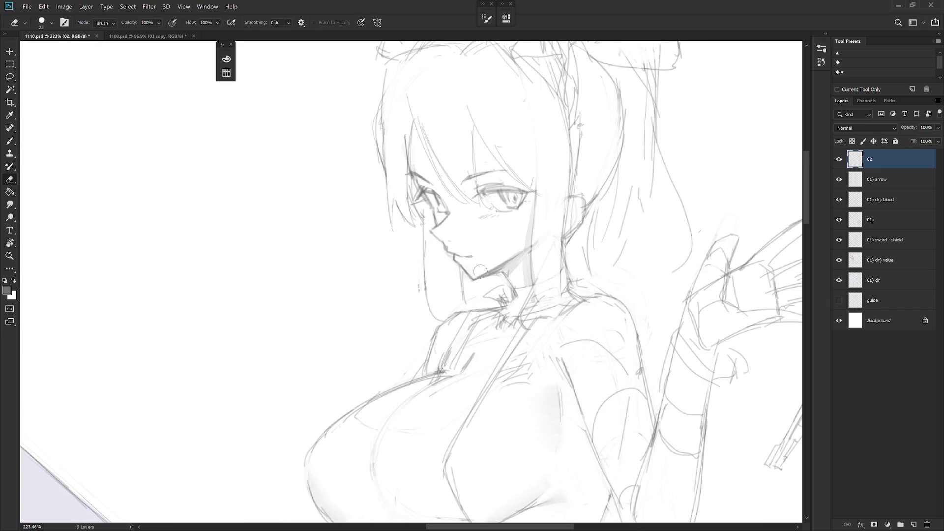
pyautogui.press('b')
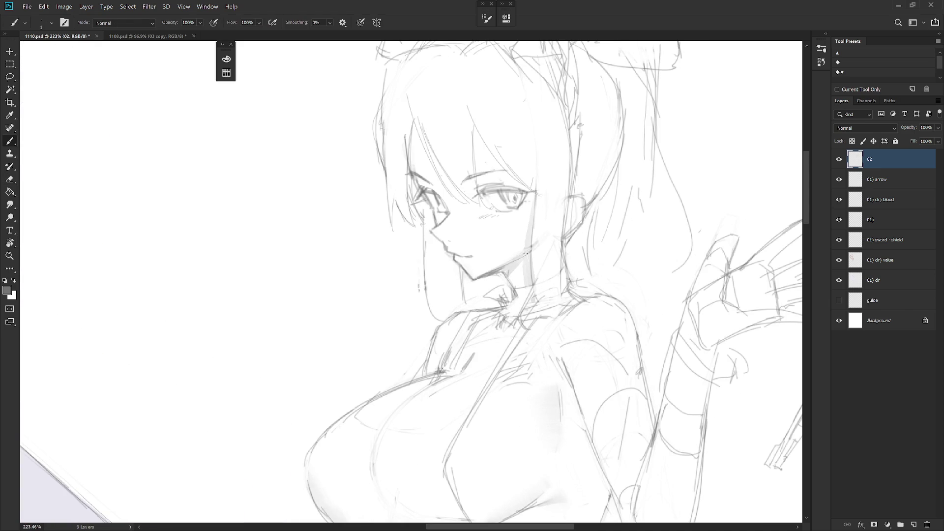
pyautogui.press('e')
pyautogui.scroll(-5, 528, 253)
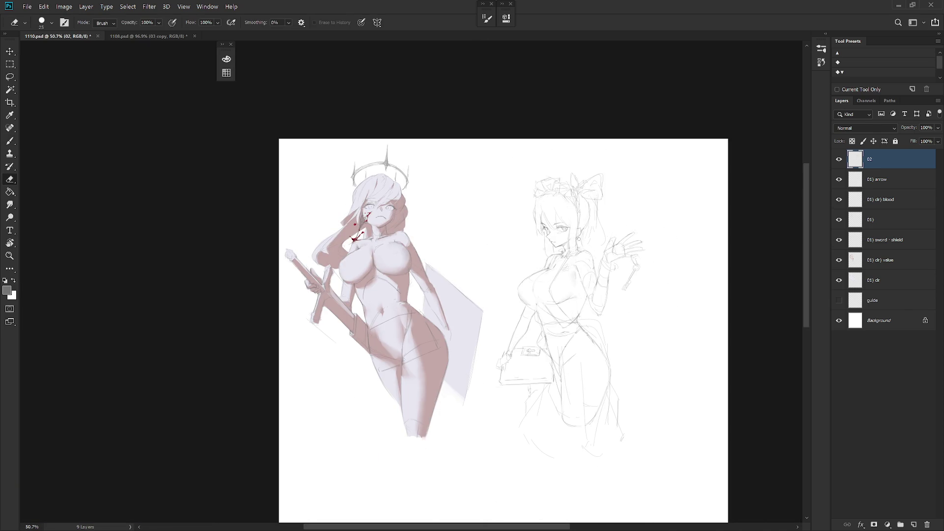
pyautogui.scroll(4, 448, 243)
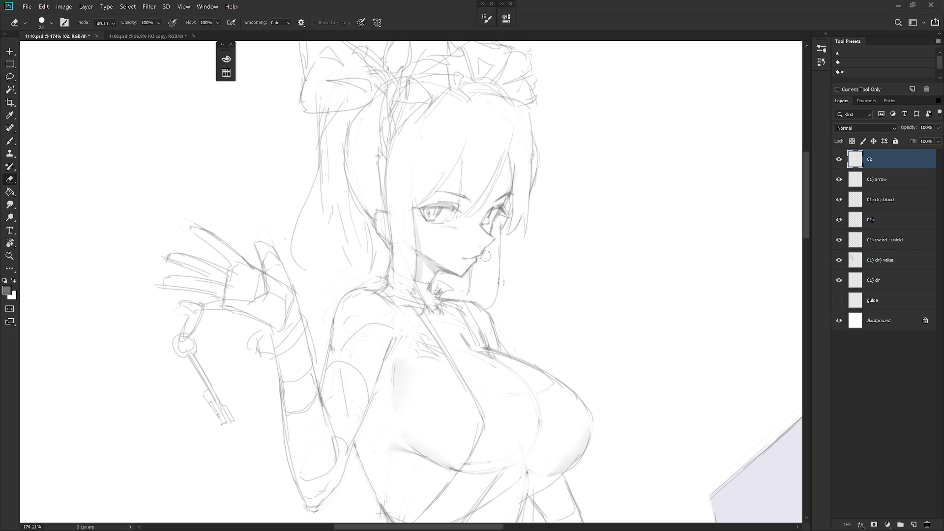
pyautogui.scroll(-4, 488, 256)
pyautogui.press('b')
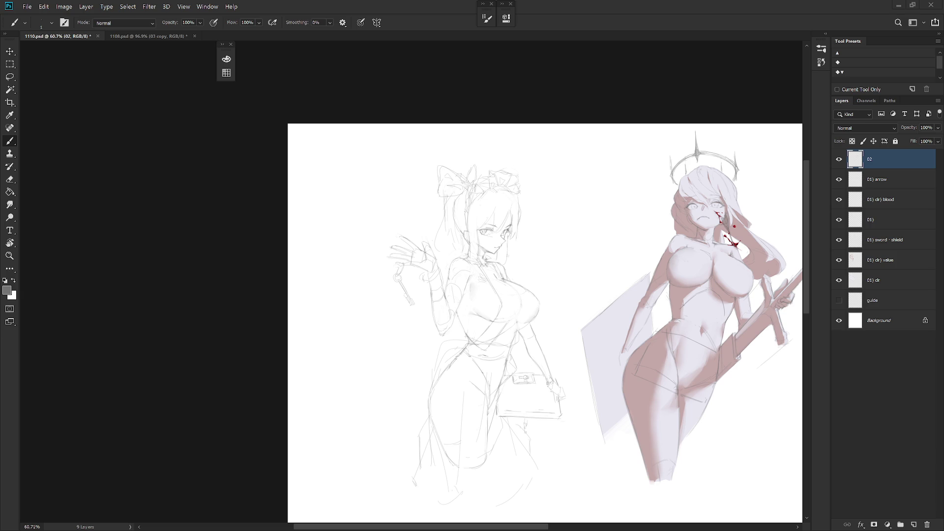
pyautogui.press('h')
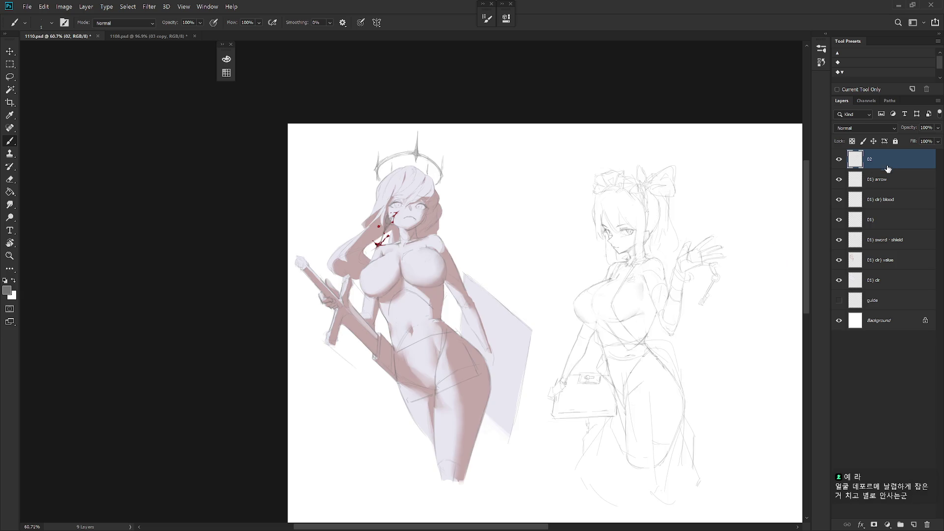
pyautogui.keyDown('alt'); pyautogui.scroll(5, 682, 302); pyautogui.keyUp('alt')
# - Lasso the raised hand and key and scale them to about 94% from the wrist
pyautogui.press('l')
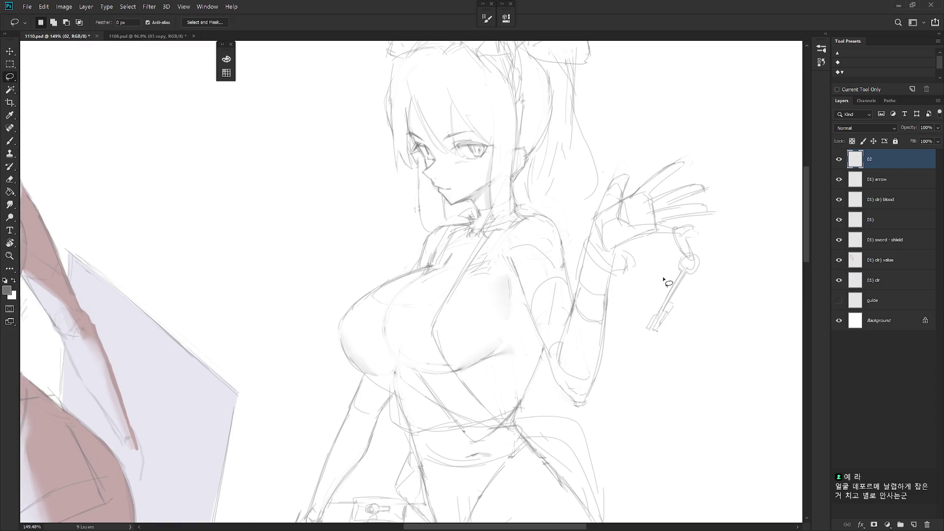
pyautogui.moveTo(674, 261); pyautogui.dragTo(651, 282)
pyautogui.moveTo(608, 173)
pyautogui.mouseDown()
pyautogui.moveTo(578, 216)
pyautogui.moveTo(553, 300)
pyautogui.moveTo(575, 309)
pyautogui.moveTo(586, 336)
pyautogui.moveTo(717, 172)
pyautogui.moveTo(608, 175)
pyautogui.mouseUp()
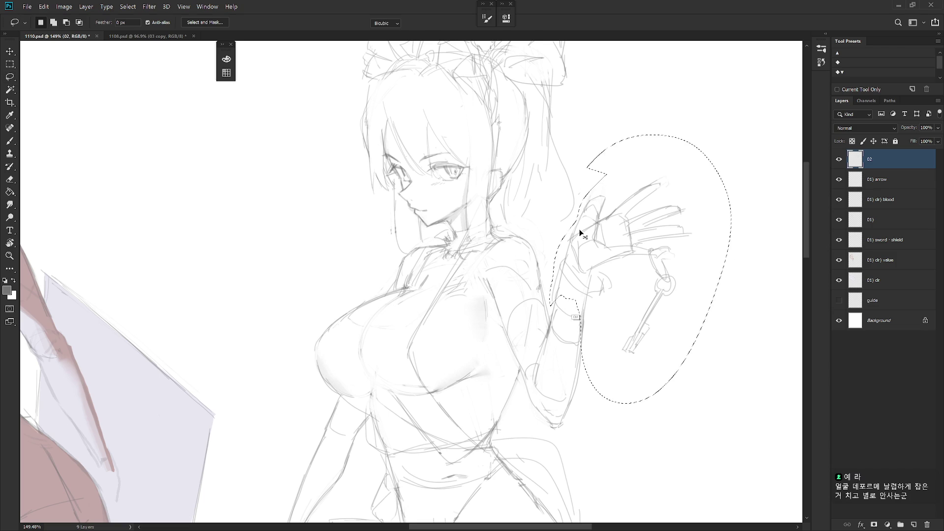
pyautogui.hotkey('ctrl', 't')
pyautogui.moveTo(641, 265); pyautogui.dragTo(578, 344)
pyautogui.moveTo(738, 139); pyautogui.dragTo(724, 147)
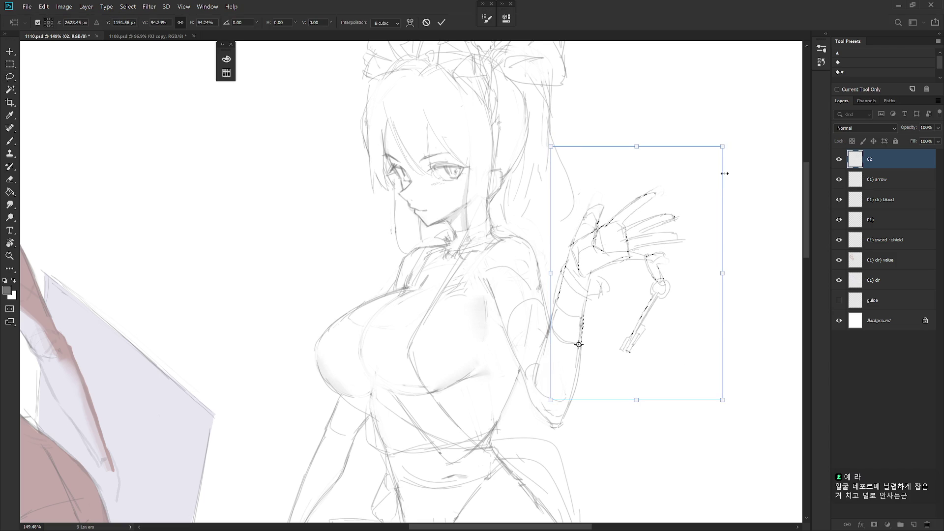
pyautogui.press('Return')
pyautogui.hotkey('ctrl', 'd')
pyautogui.scroll(-2, 641, 362)
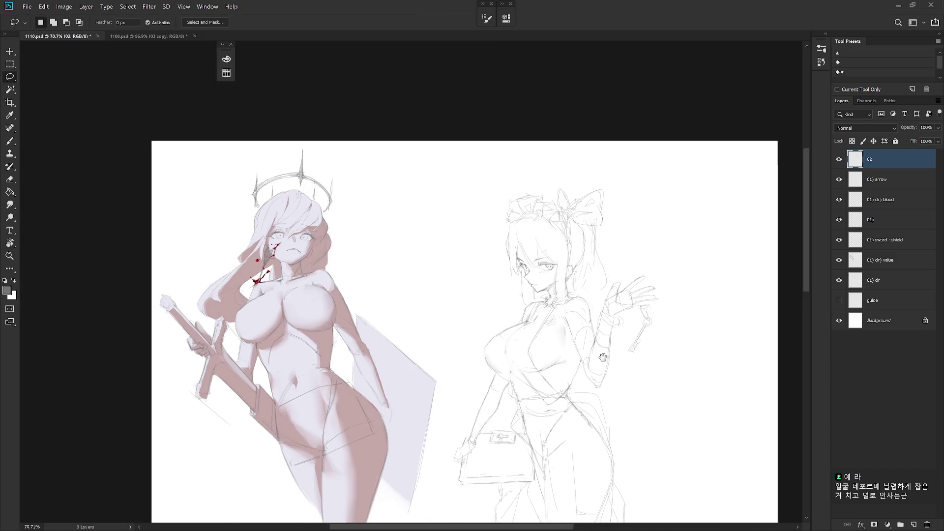
pyautogui.scroll(1, 570, 295)
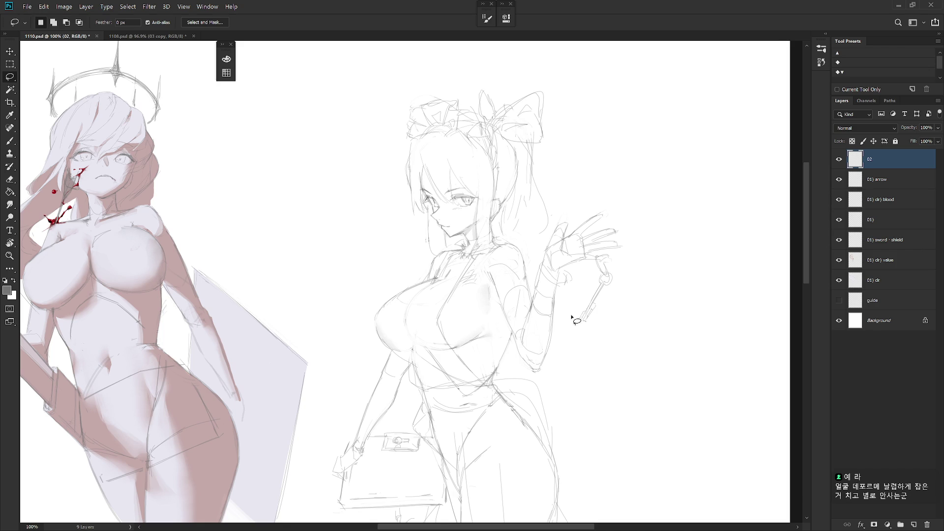
pyautogui.scroll(-1, 572, 340)
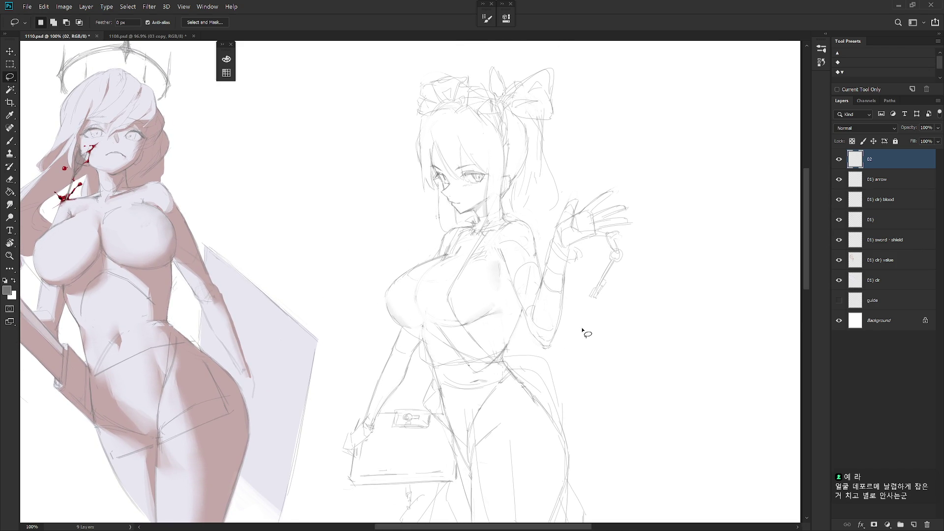
pyautogui.press('e')
pyautogui.press('b')
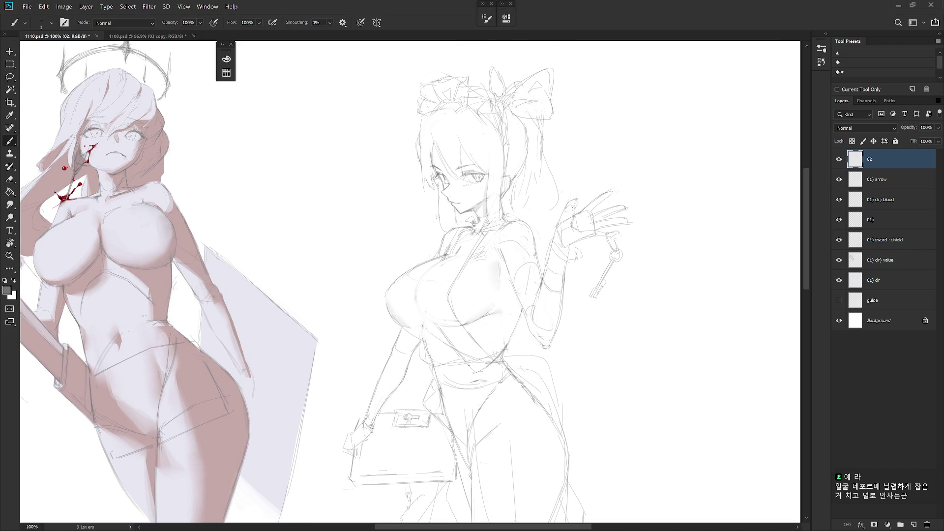
# - Pan and zoom around the sketch and mirror the view to check proportions
pyautogui.press('e')
pyautogui.press('b')
pyautogui.scroll(-5, 618, 206)
pyautogui.scroll(6, 595, 245)
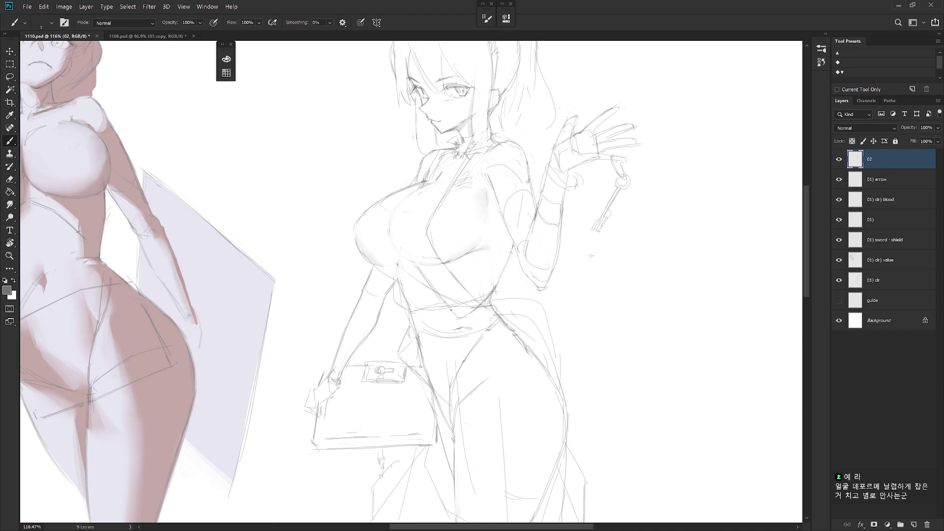
pyautogui.scroll(-1, 596, 267)
pyautogui.moveTo(596, 266); pyautogui.dragTo(600, 217)
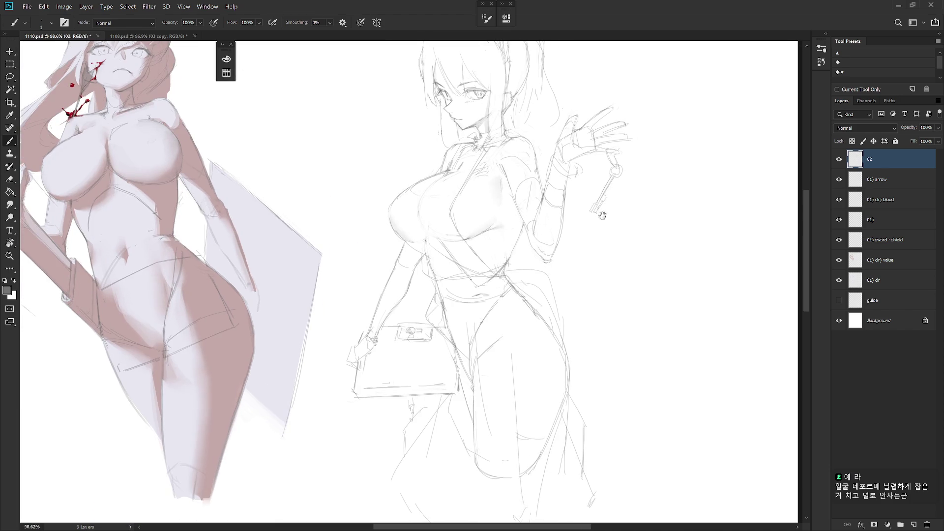
pyautogui.scroll(-3, 618, 236)
pyautogui.press('h')
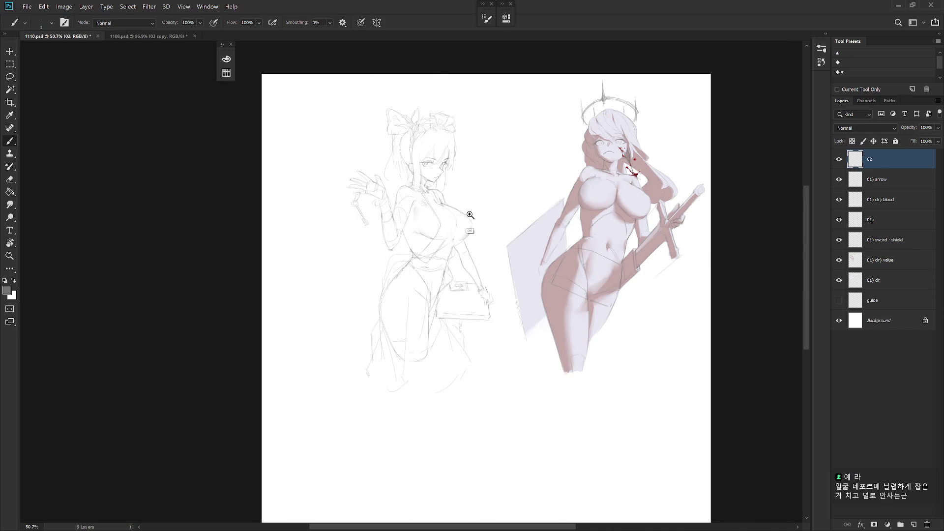
pyautogui.scroll(3, 471, 214)
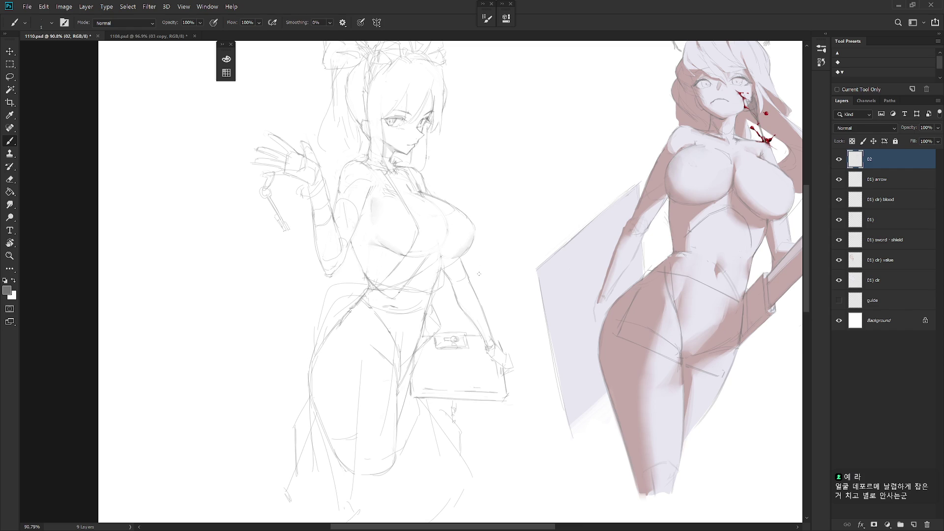
pyautogui.scroll(3, 479, 275)
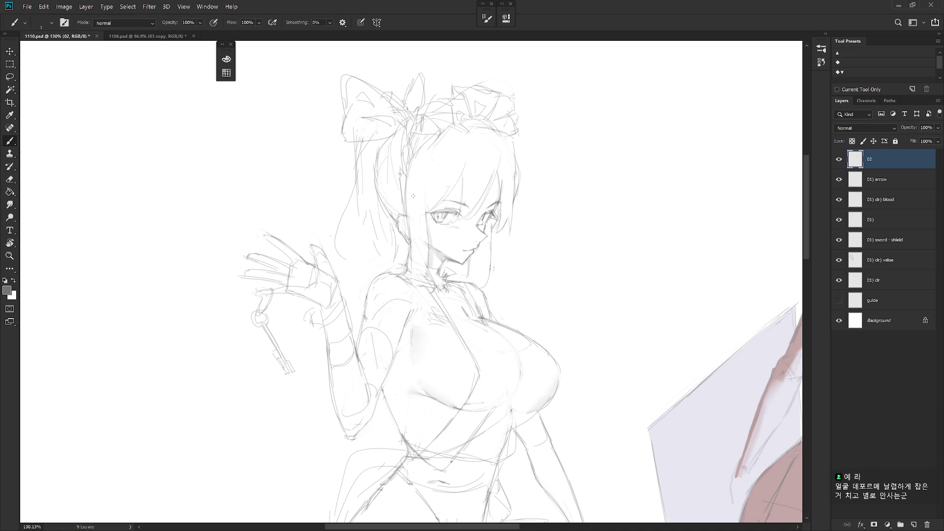
# - Add a faint stroke near the girl's neck and flip the canvas to check it mirrored
pyautogui.press('e')
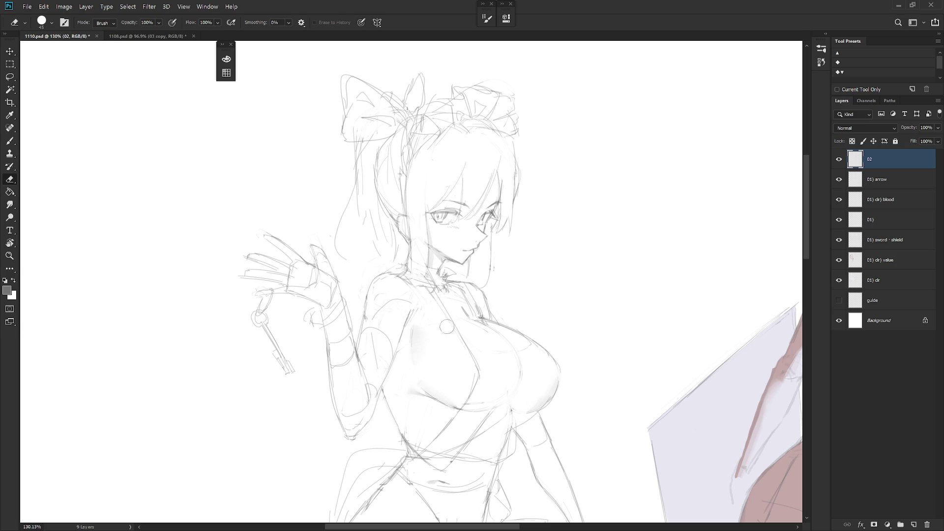
pyautogui.press('b')
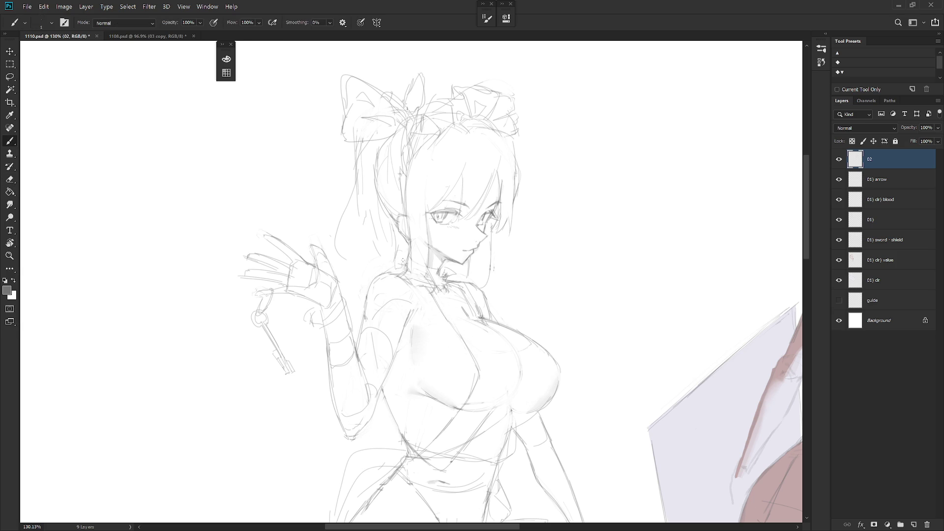
pyautogui.moveTo(401, 249); pyautogui.dragTo(406, 258)
pyautogui.scroll(-3, 503, 244)
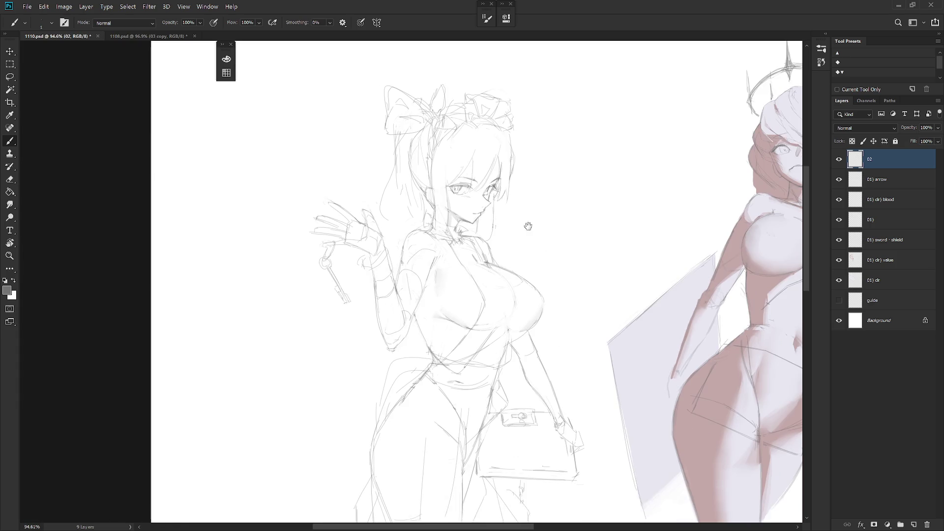
pyautogui.scroll(-2, 526, 275)
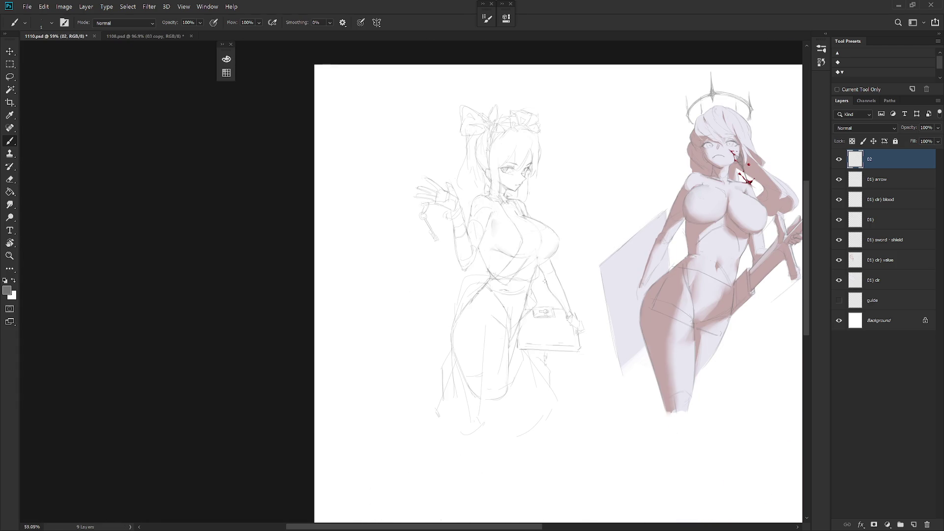
pyautogui.press('h')
pyautogui.scroll(1, 541, 221)
pyautogui.scroll(3, 552, 136)
# - Erase part of the left bow's sketch lines with a 100 px eraser
pyautogui.press('e')
pyautogui.press(']')
pyautogui.press(']')
pyautogui.press(']')
pyautogui.moveTo(472, 163); pyautogui.dragTo(513, 157)
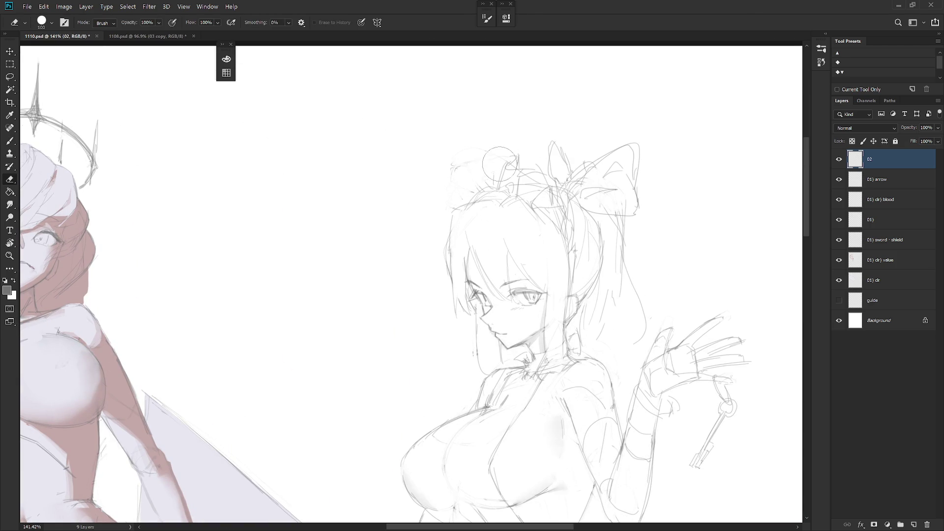
# - Draw a thin headband line and delete the stray strokes above the girl's head
pyautogui.press('b')
pyautogui.moveTo(495, 193); pyautogui.dragTo(538, 183)
pyautogui.press('l')
pyautogui.moveTo(501, 141); pyautogui.dragTo(536, 156)
pyautogui.press('Delete')
pyautogui.hotkey('ctrl', 'd')
# - Delete the hair strokes near the bow knot and draw a new strand there
pyautogui.moveTo(578, 217); pyautogui.dragTo(573, 249)
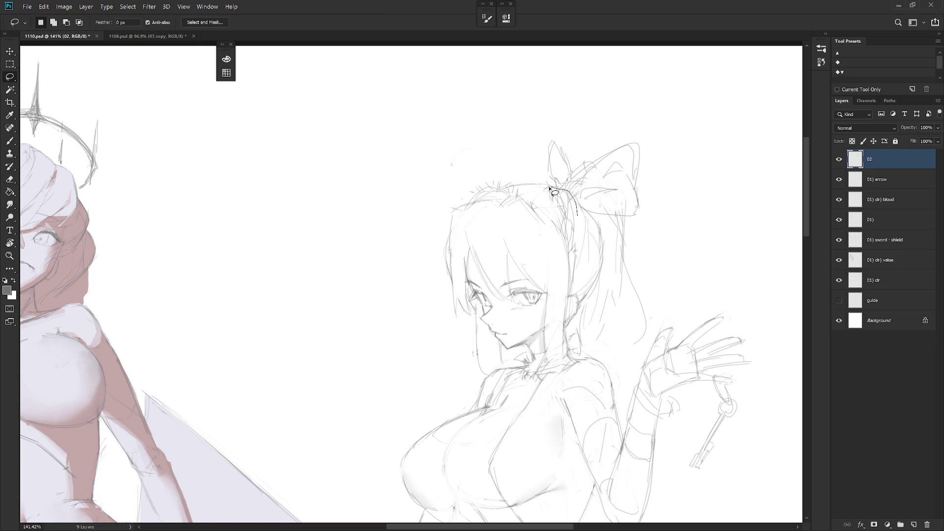
pyautogui.press('Delete')
pyautogui.hotkey('ctrl', 'd')
pyautogui.press('b')
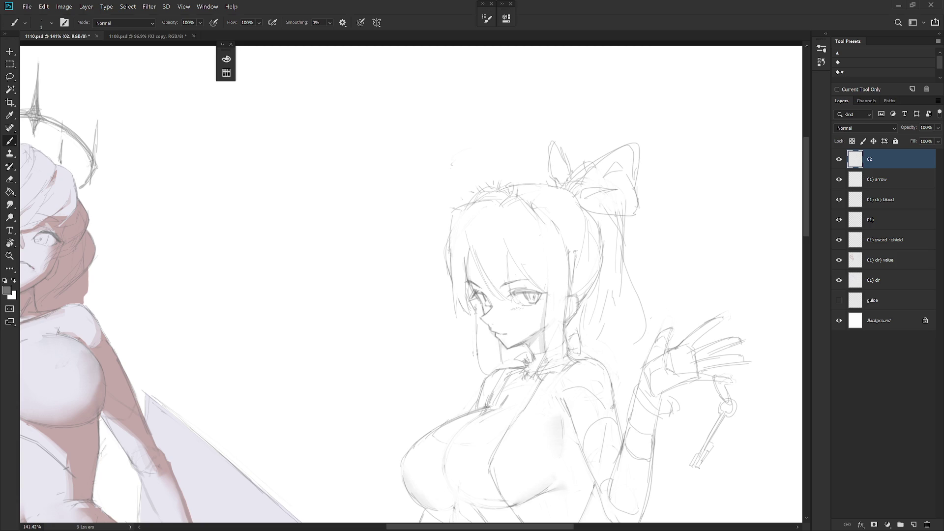
pyautogui.moveTo(537, 204)
pyautogui.mouseDown()
pyautogui.moveTo(555, 229)
pyautogui.moveTo(570, 295)
pyautogui.mouseUp()
# - Erase the remaining stray strands above the girl's head
pyautogui.press('e')
pyautogui.moveTo(511, 186)
pyautogui.mouseDown()
pyautogui.moveTo(472, 194)
pyautogui.moveTo(526, 183)
pyautogui.mouseUp()
pyautogui.press('b')
pyautogui.press('e')
pyautogui.press('b')
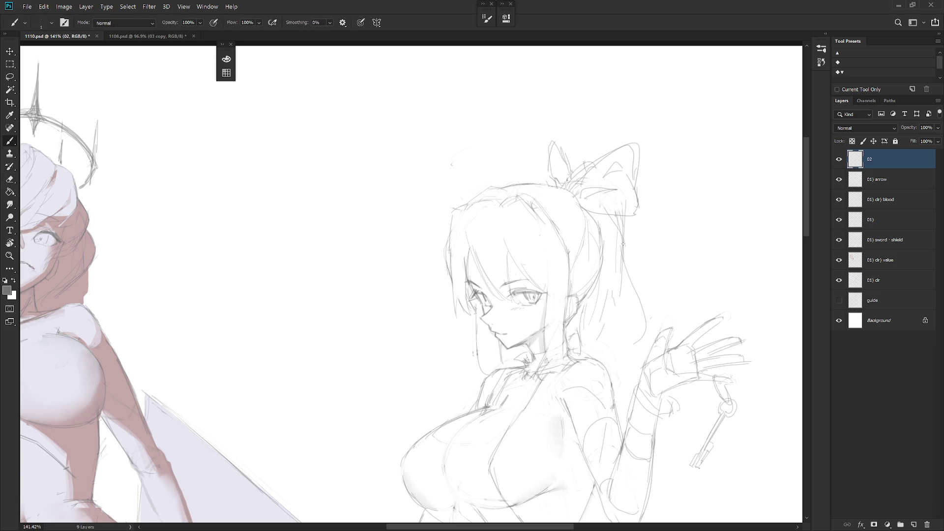
# - Reframe the view on the girl's head and torso, then on both figures
pyautogui.moveTo(631, 320); pyautogui.dragTo(535, 226)
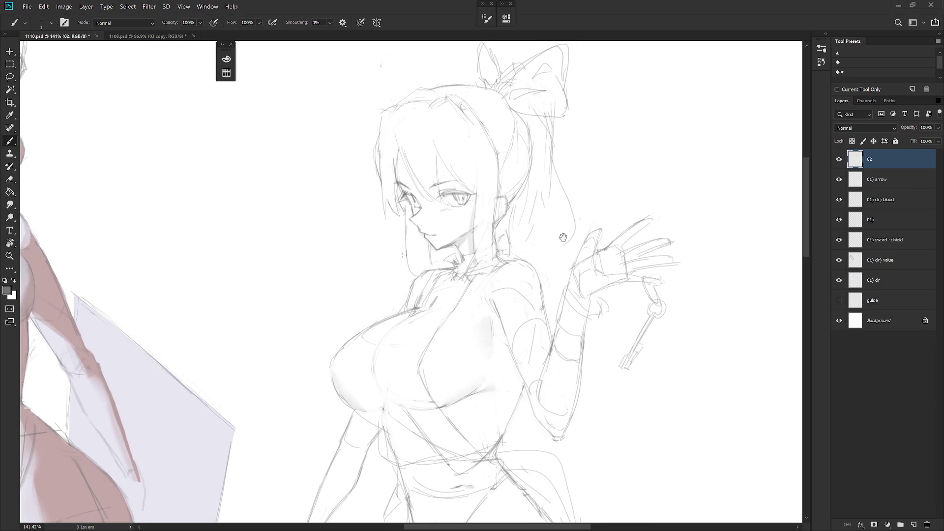
pyautogui.press('e')
pyautogui.press('b')
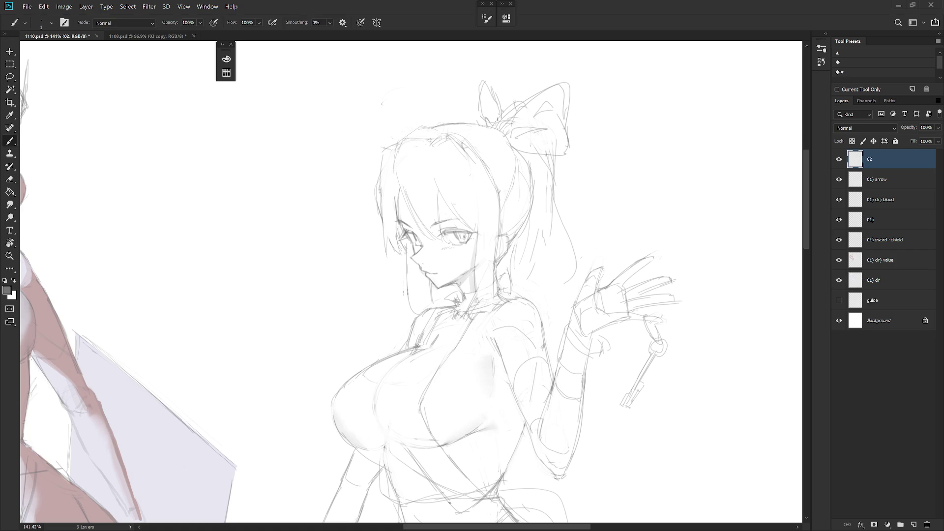
pyautogui.press('e')
pyautogui.press('b')
pyautogui.scroll(-5, 429, 215)
pyautogui.moveTo(605, 339); pyautogui.dragTo(568, 322)
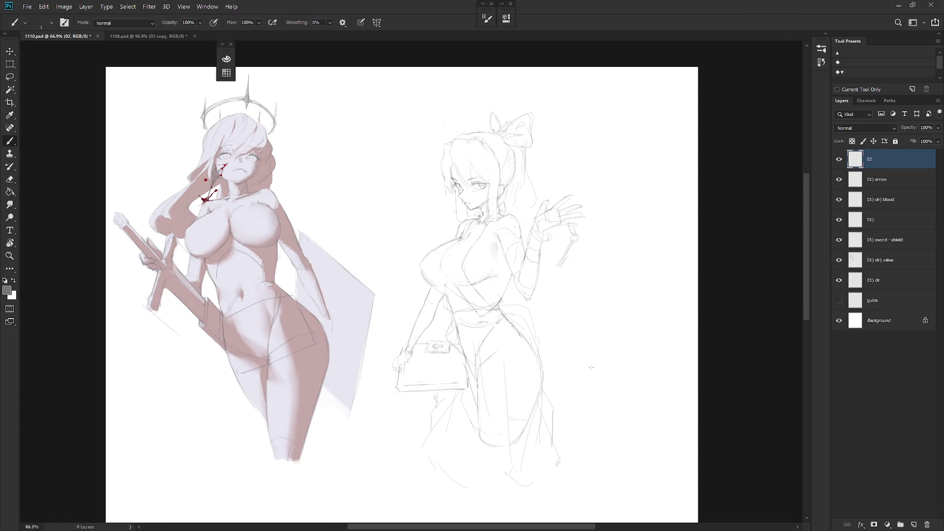
# - Rotate the girl sketch slightly and move it left beside the haloed figure
pyautogui.press('v')
pyautogui.hotkey('ctrl', 't')
pyautogui.moveTo(601, 106); pyautogui.dragTo(607, 151)
pyautogui.press('Return')
pyautogui.moveTo(518, 393)
pyautogui.mouseDown()
pyautogui.moveTo(499, 400)
pyautogui.moveTo(605, 347)
pyautogui.mouseUp()
pyautogui.press('b')
# - Pan across the haloed figure and girl sketch, then switch to the 1108.psd document
pyautogui.scroll(-2, 513, 398)
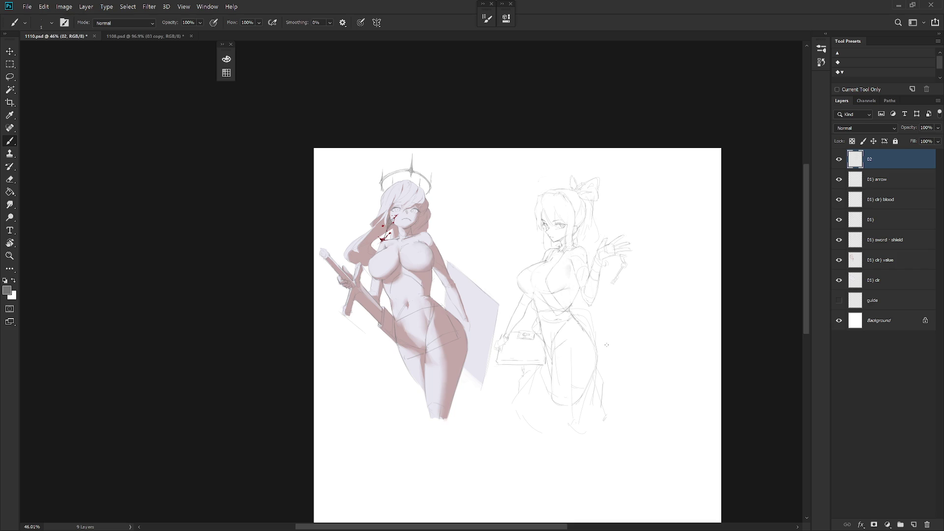
pyautogui.scroll(8, 398, 212)
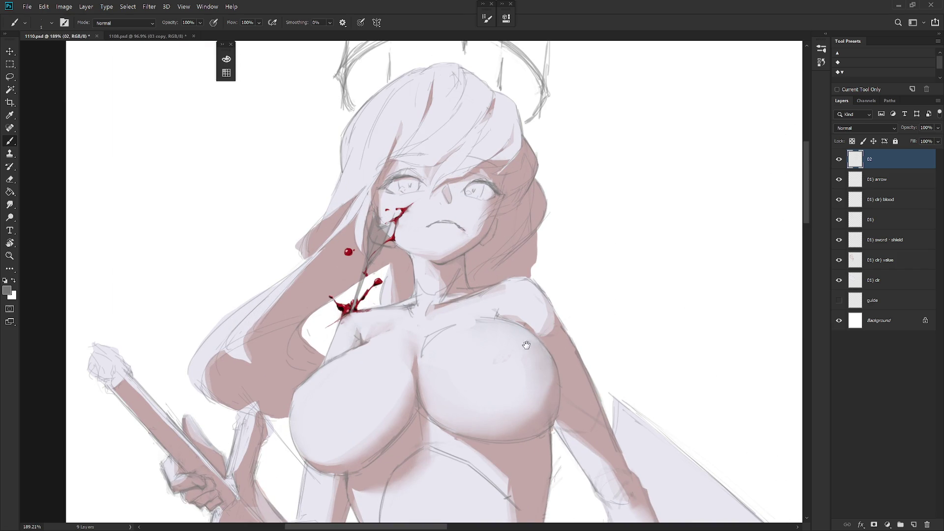
pyautogui.moveTo(517, 351); pyautogui.dragTo(508, 369)
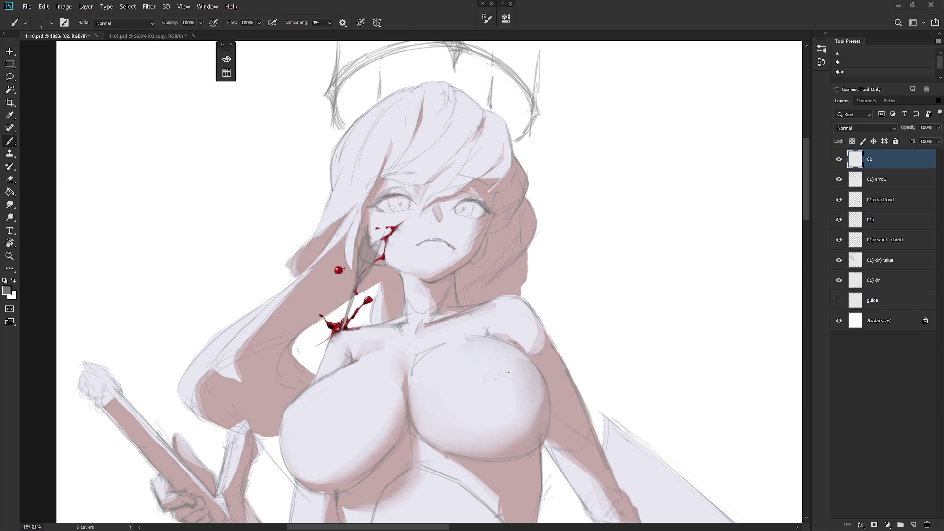
pyautogui.scroll(-1, 598, 238)
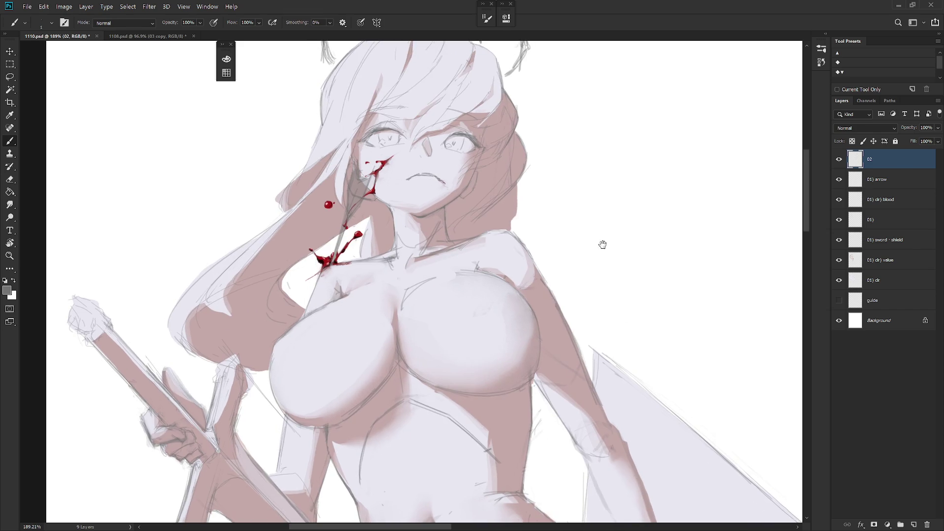
pyautogui.moveTo(598, 238); pyautogui.dragTo(603, 315)
pyautogui.moveTo(608, 400); pyautogui.dragTo(564, 343)
pyautogui.scroll(-2, 564, 343)
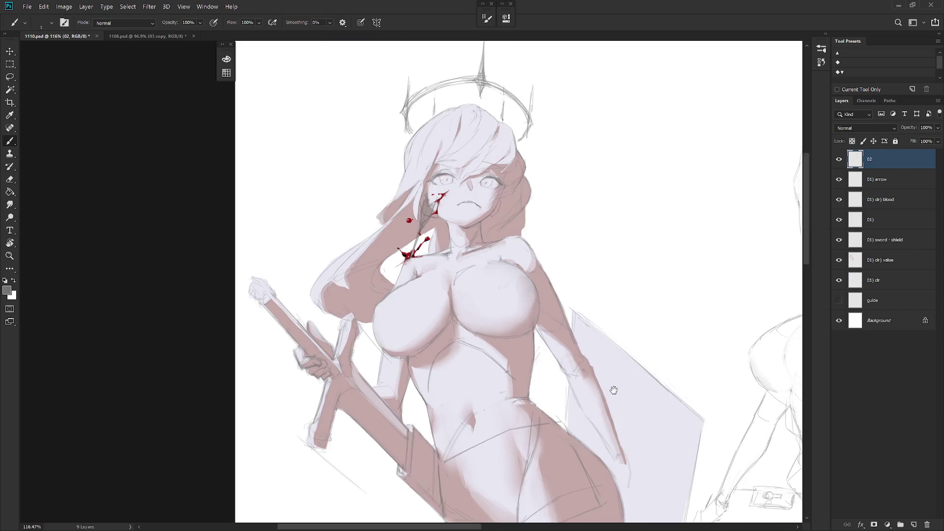
pyautogui.moveTo(611, 388); pyautogui.dragTo(570, 286)
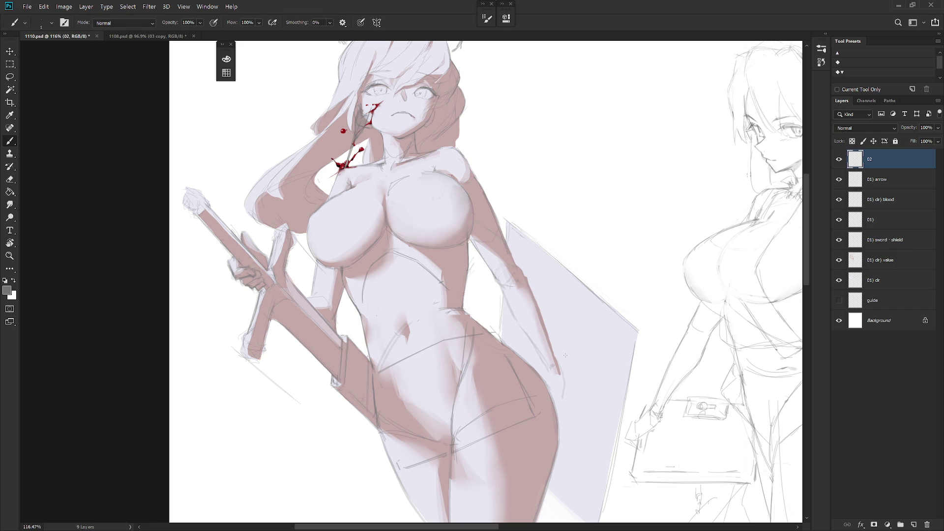
pyautogui.scroll(-3, 565, 355)
pyautogui.hotkey('ctrl', 'Tab')
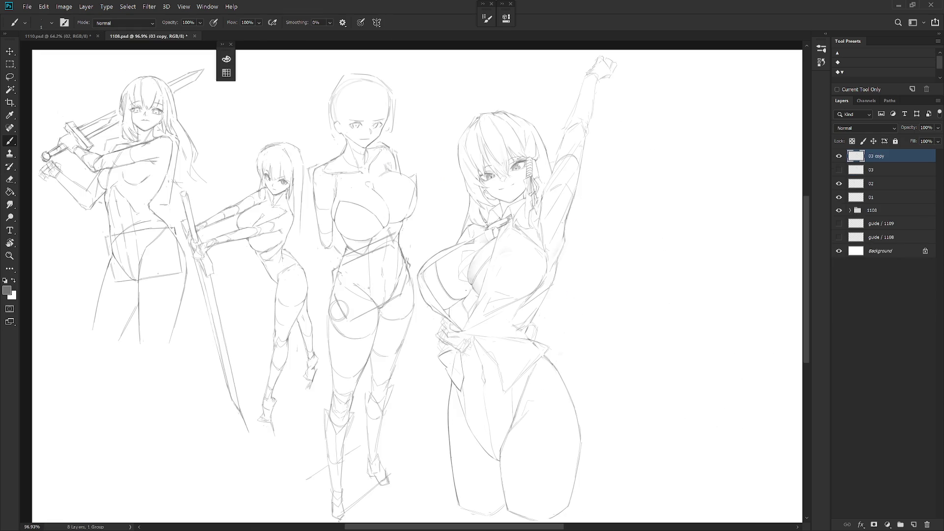
# - Save 1108.psd, then redraw the hair's left edge and delete stray strokes there
pyautogui.hotkey('ctrl', 's')
pyautogui.scroll(4, 506, 153)
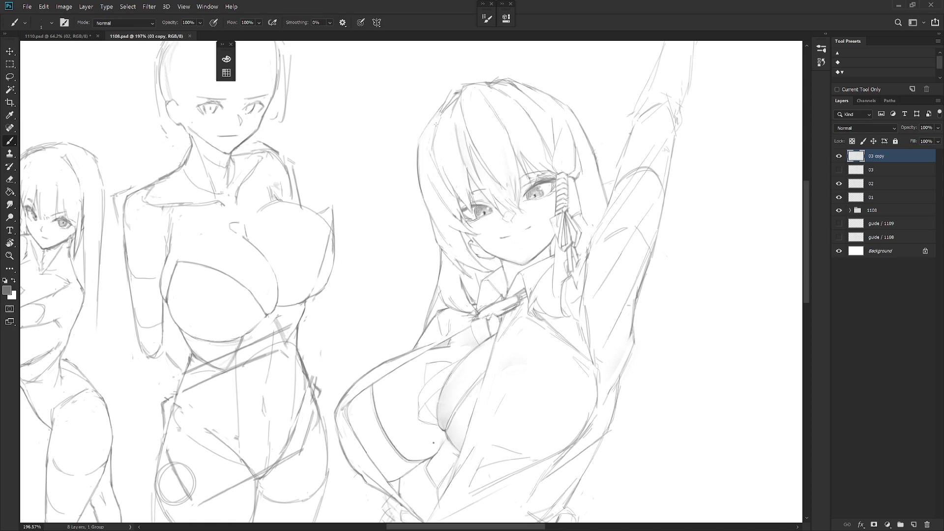
pyautogui.moveTo(431, 131); pyautogui.dragTo(420, 187)
pyautogui.press('e')
pyautogui.press('l')
pyautogui.moveTo(443, 98); pyautogui.dragTo(422, 162)
pyautogui.press('Delete')
pyautogui.hotkey('ctrl', 'd')
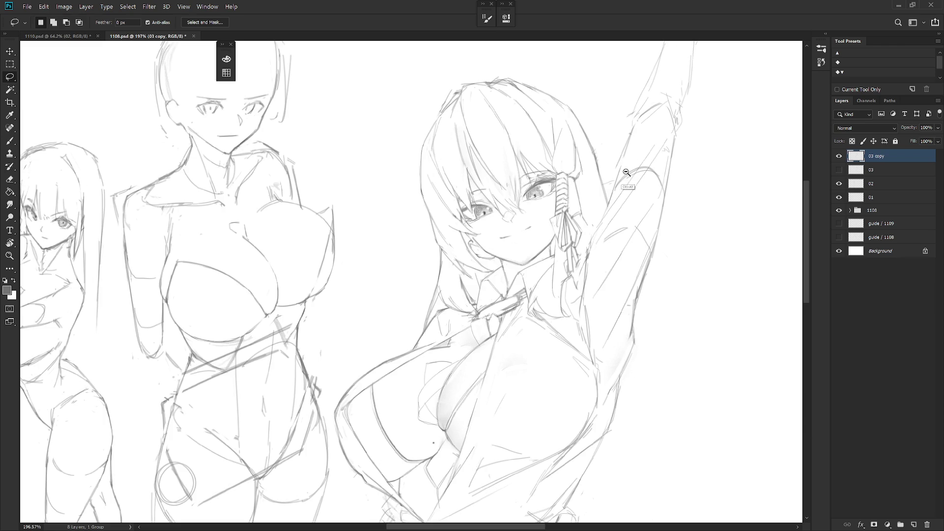
# - View the whole canvas mirrored and toggle the 03 copy and 03 layers to compare
pyautogui.hotkey('ctrl', '0')
pyautogui.hotkey('ctrl', 'shift', 'h')
pyautogui.scroll(5, 532, 146)
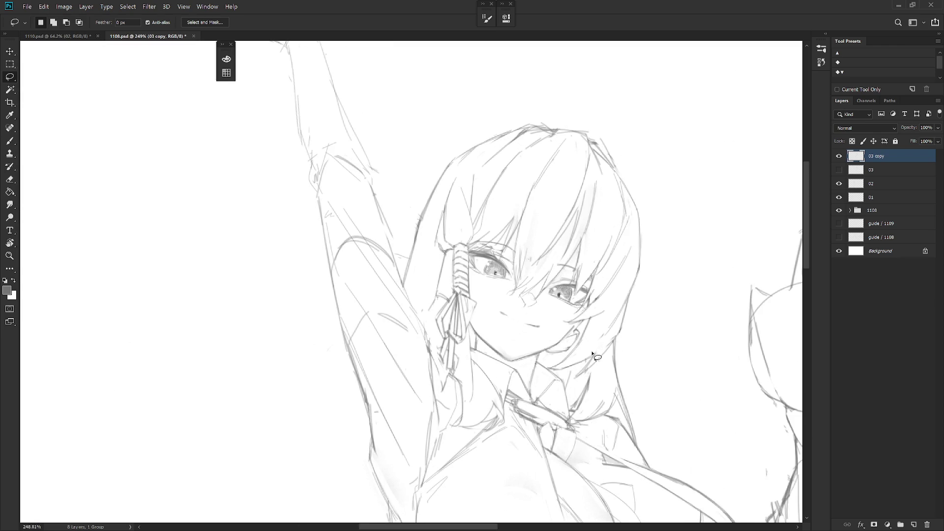
pyautogui.click(839, 156)
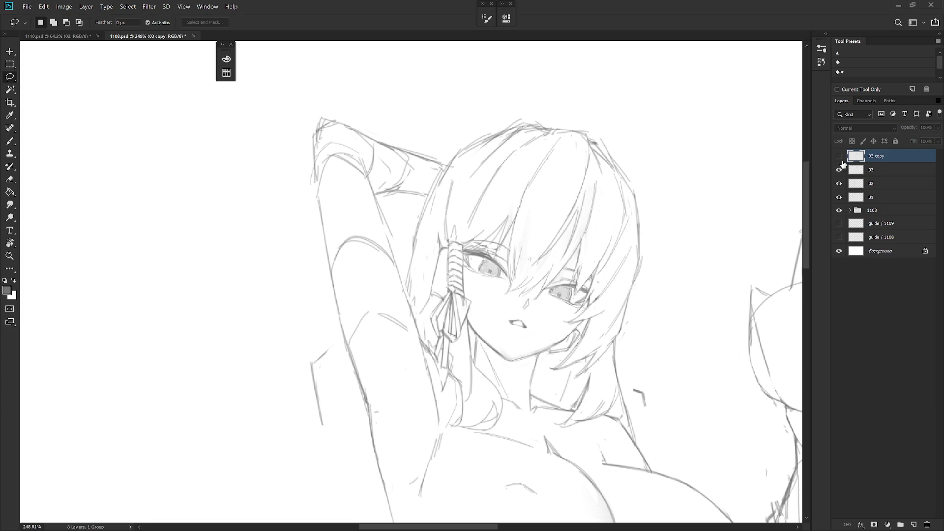
pyautogui.click(839, 161)
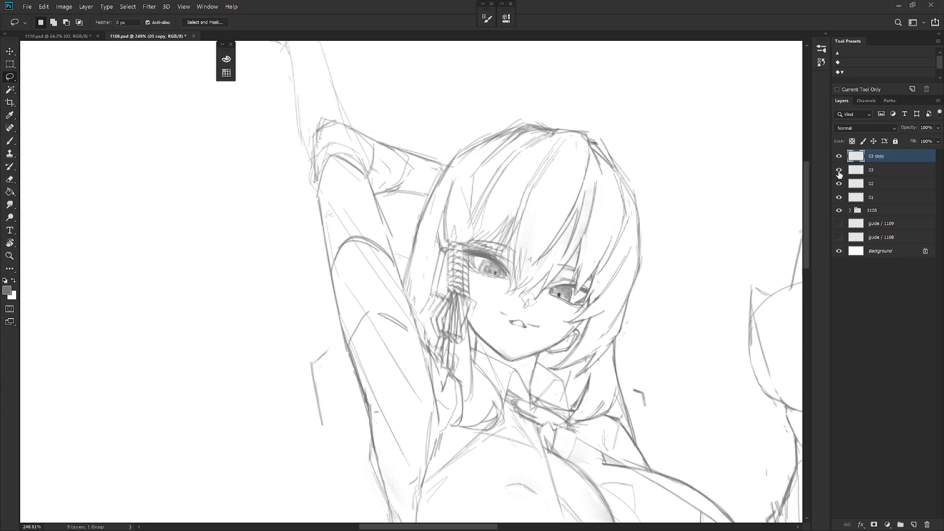
pyautogui.click(839, 172)
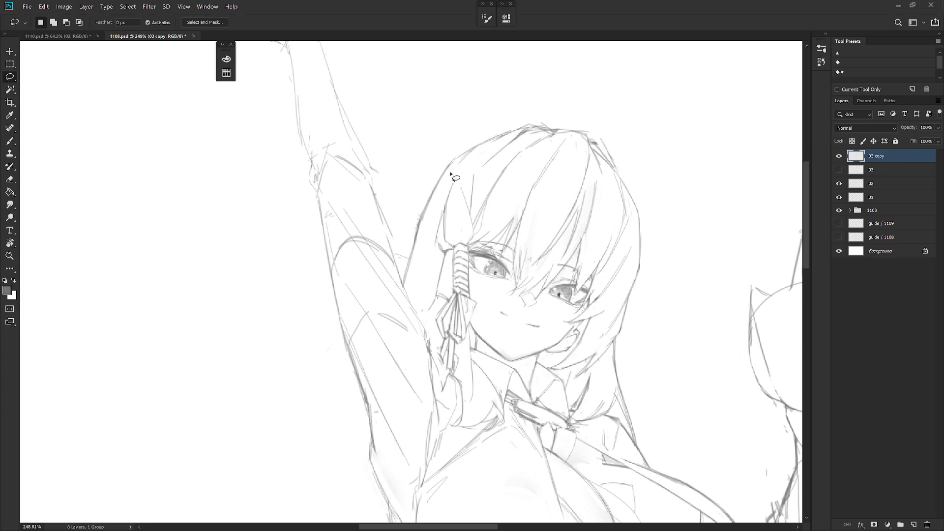
# - Redraw the left hair outline, undo it, and rework the outline with the eraser
pyautogui.press('b')
pyautogui.moveTo(461, 160); pyautogui.dragTo(419, 227)
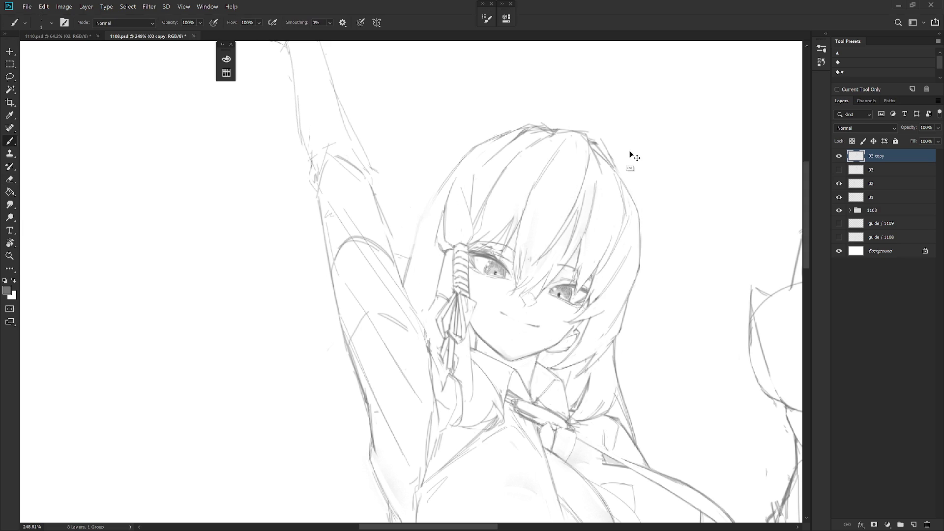
pyautogui.hotkey('ctrl', 'z')
pyautogui.hotkey('ctrl', 'd')
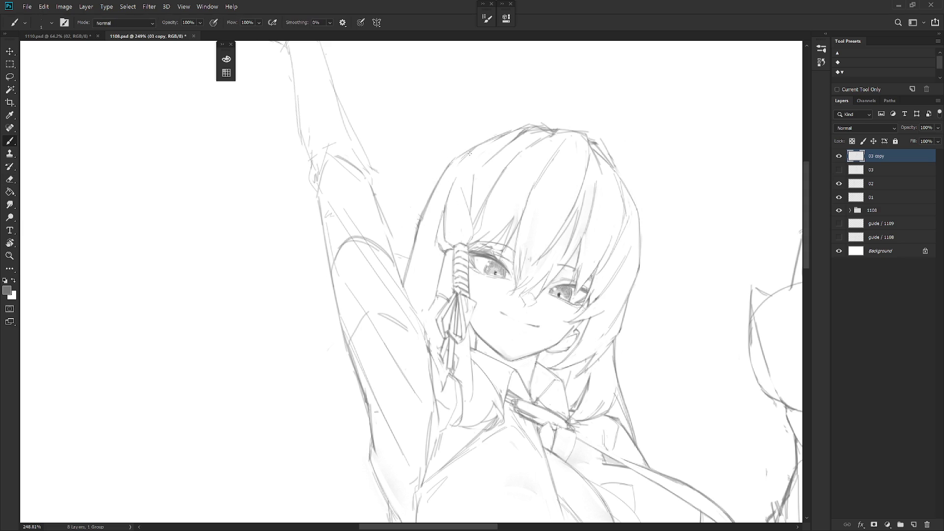
pyautogui.press('e')
pyautogui.moveTo(432, 186); pyautogui.dragTo(416, 260)
pyautogui.press('b')
# - Center the figure group, then return to 1110.psd and center its two figures
pyautogui.scroll(-5, 434, 186)
pyautogui.moveTo(481, 226)
pyautogui.mouseDown()
pyautogui.moveTo(546, 227)
pyautogui.moveTo(534, 189)
pyautogui.moveTo(567, 238)
pyautogui.mouseUp()
pyautogui.moveTo(703, 425); pyautogui.dragTo(616, 419)
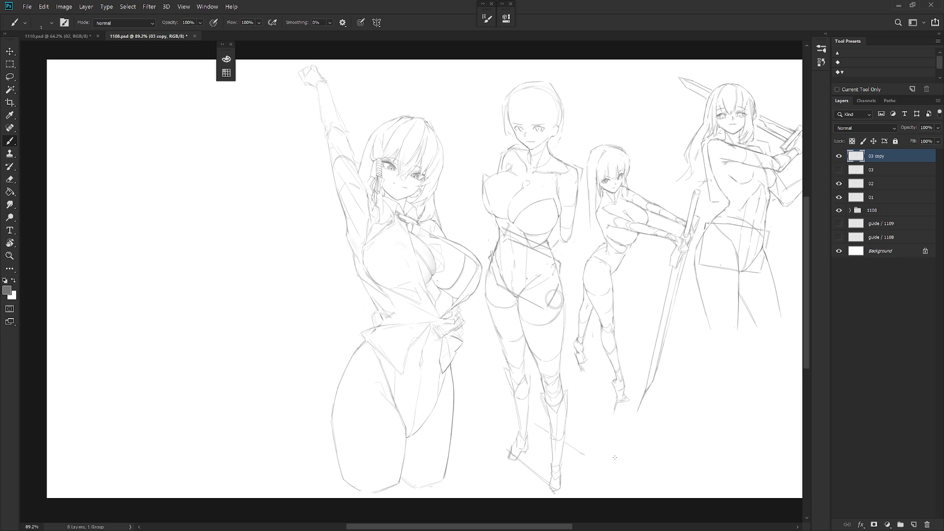
pyautogui.hotkey('ctrl', 'Tab')
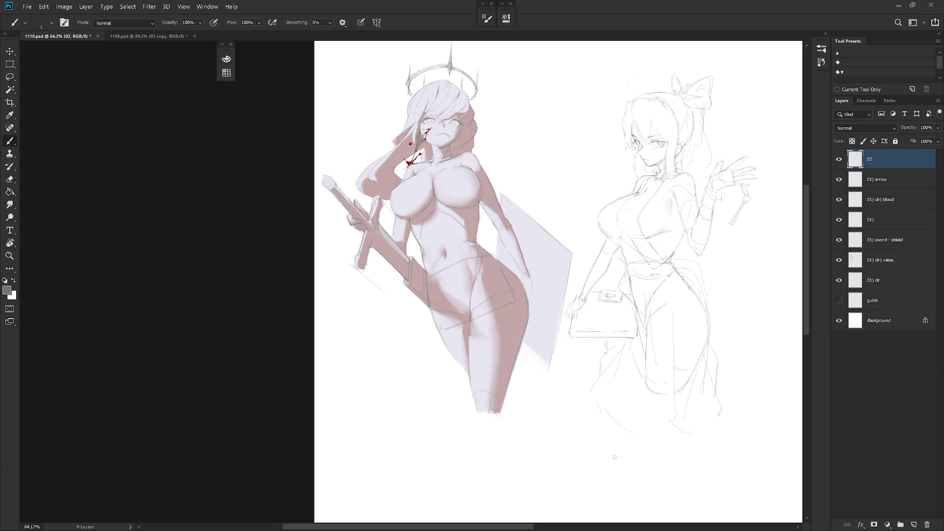
pyautogui.moveTo(643, 285); pyautogui.dragTo(621, 324)
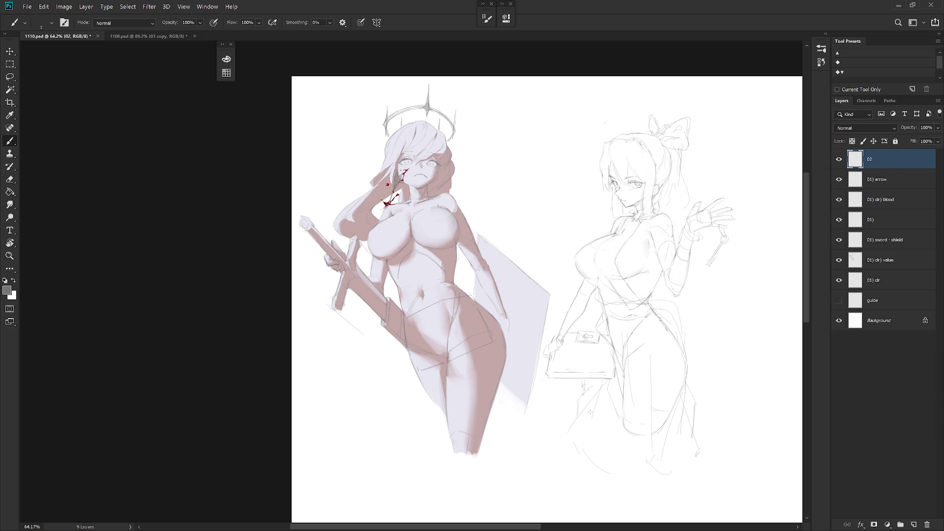
# - Lasso the girl's bag-holding arm and rotate it about 5.3°, then deselect
pyautogui.scroll(3, 633, 279)
pyautogui.press('e')
pyautogui.press('b')
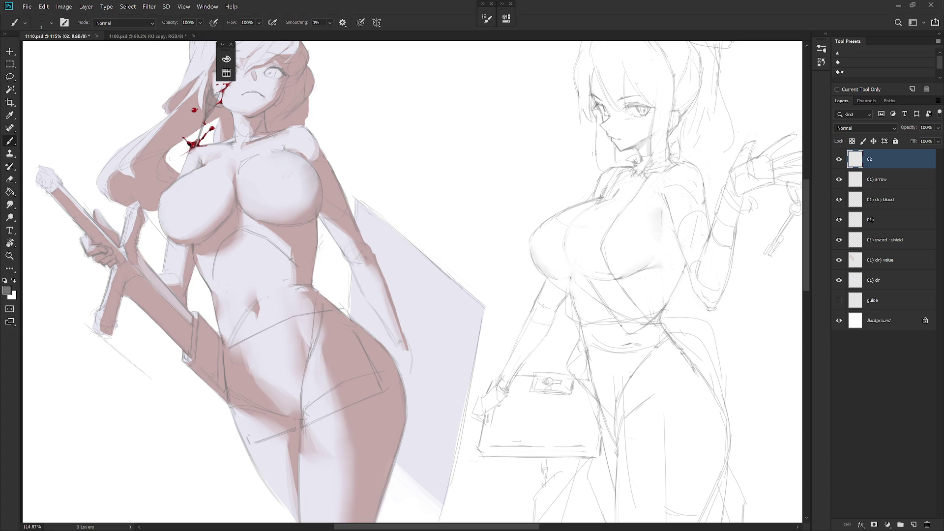
pyautogui.press('e')
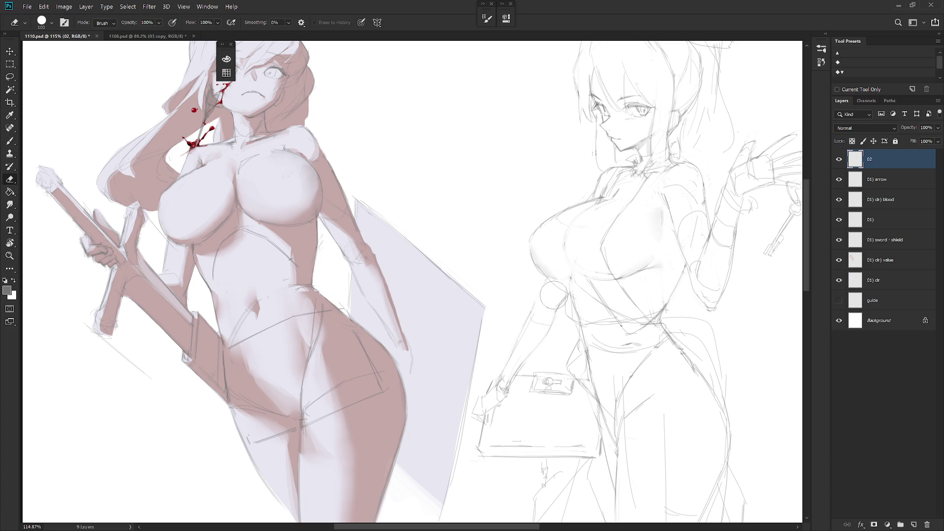
pyautogui.press('b')
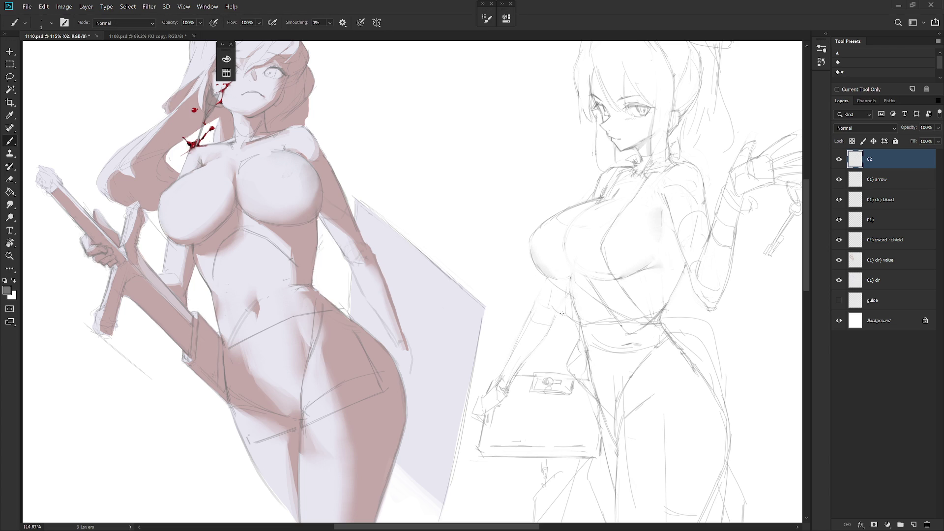
pyautogui.press('l')
pyautogui.moveTo(511, 381); pyautogui.dragTo(500, 388)
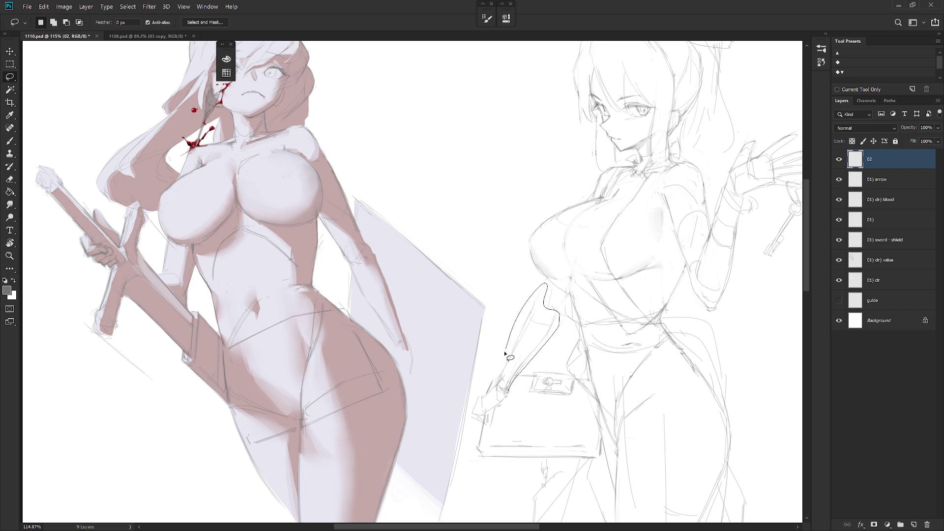
pyautogui.hotkey('ctrl', 't')
pyautogui.moveTo(587, 277); pyautogui.dragTo(597, 286)
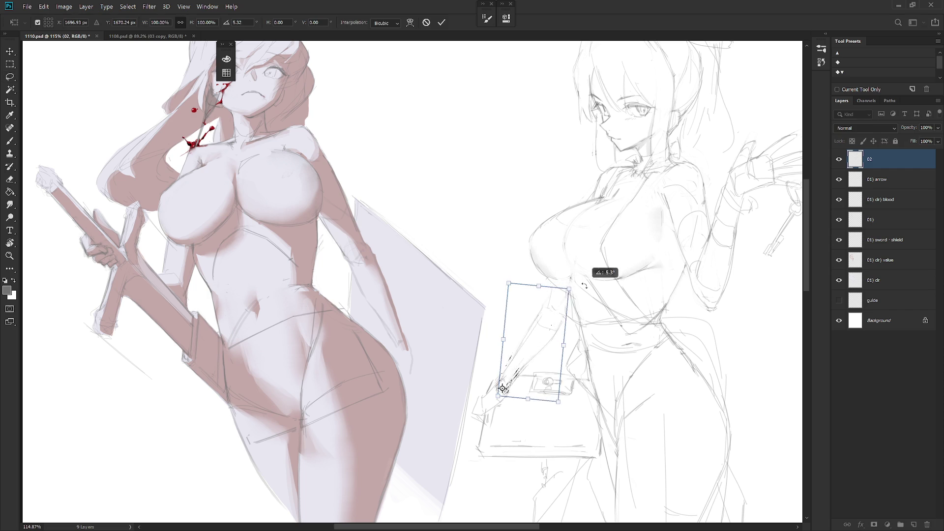
pyautogui.press('Return')
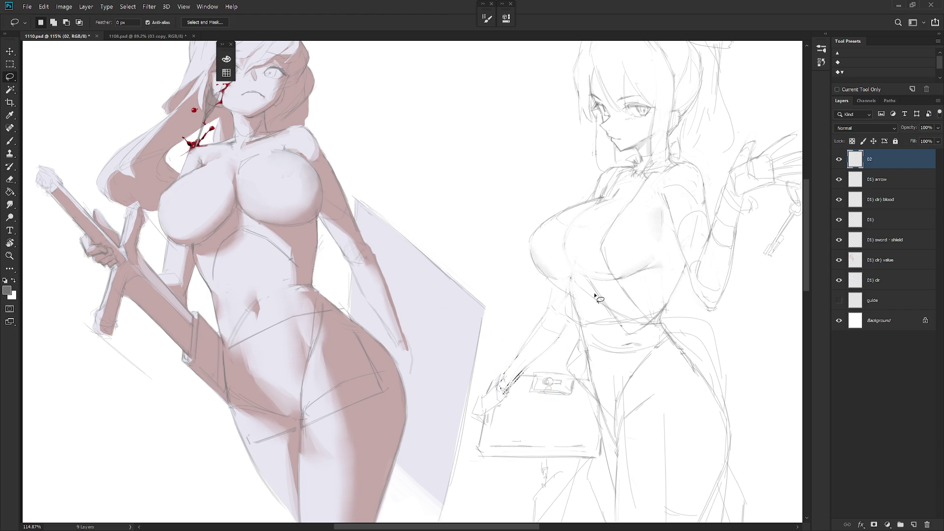
pyautogui.hotkey('ctrl', 'd')
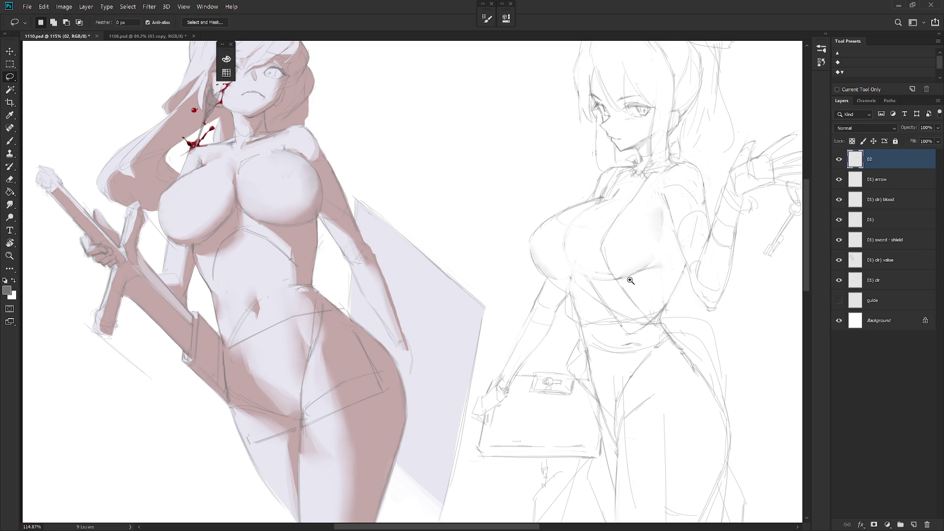
# - Zoom out to see both full figures, then back in on the head
pyautogui.moveTo(625, 270); pyautogui.dragTo(597, 253)
pyautogui.press('b')
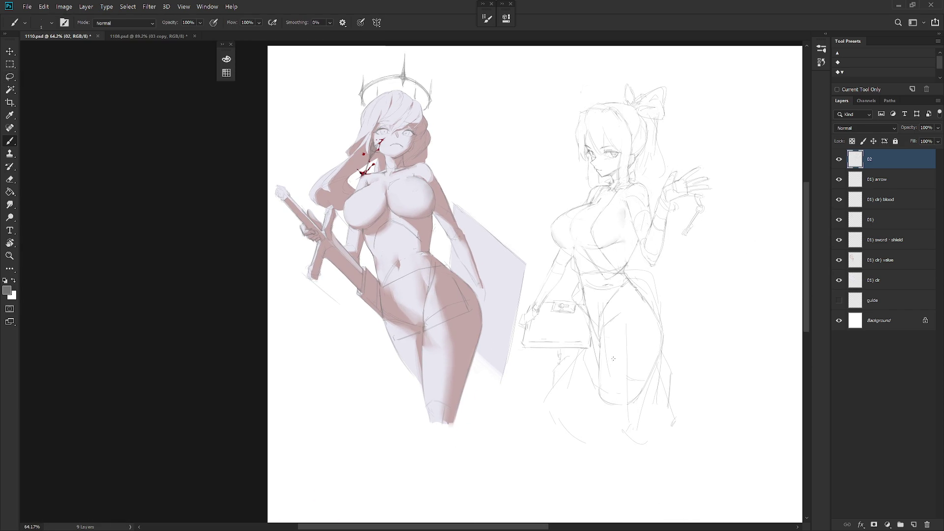
pyautogui.scroll(5, 599, 123)
# - Draw short, darker and faint pencil strokes along the girl's hair outline
pyautogui.press('e')
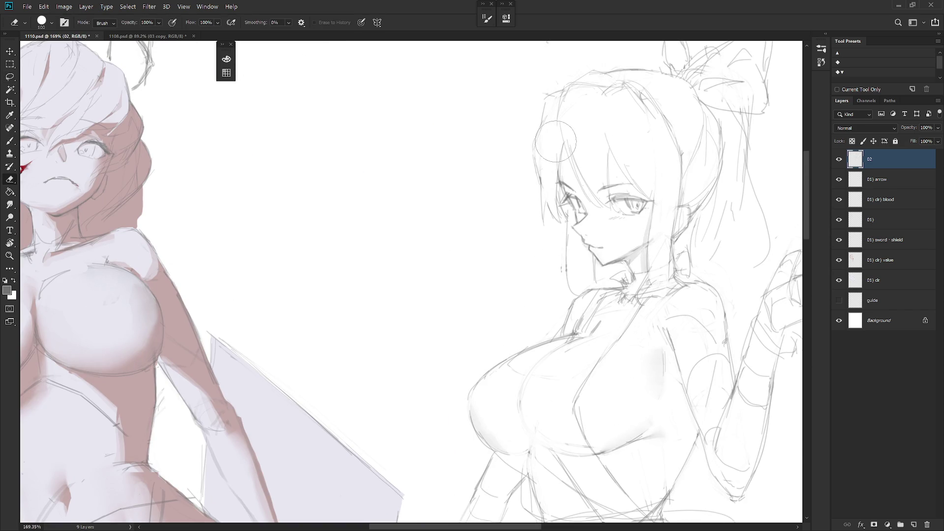
pyautogui.press('b')
pyautogui.moveTo(561, 147); pyautogui.dragTo(564, 182)
pyautogui.press('e')
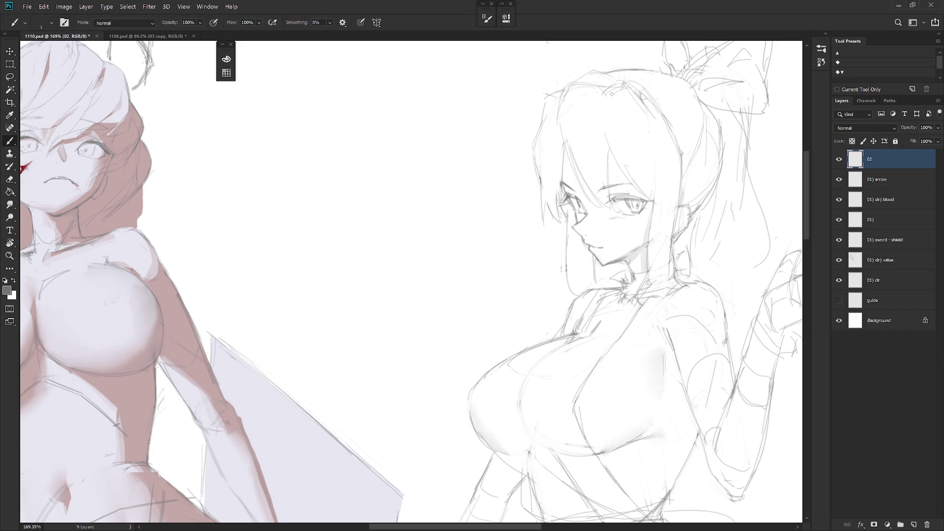
pyautogui.moveTo(667, 181); pyautogui.dragTo(639, 215)
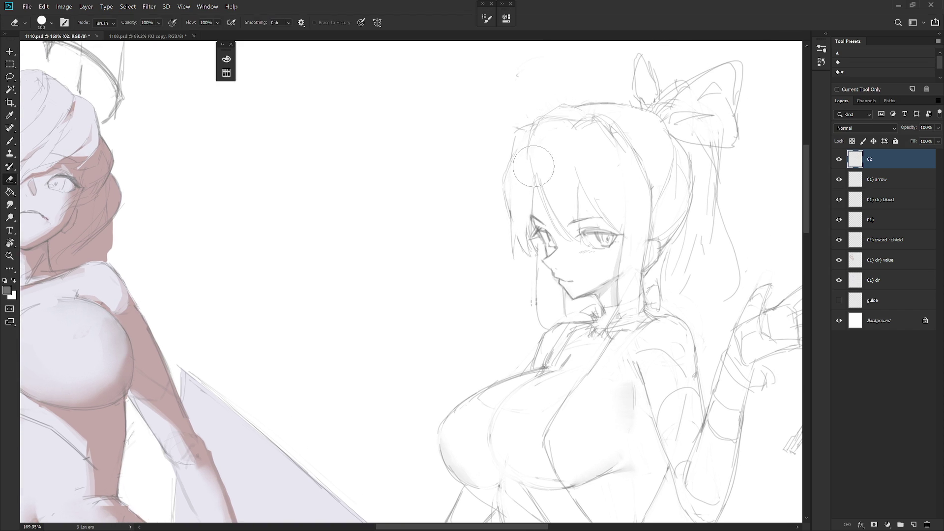
pyautogui.press('b')
pyautogui.moveTo(531, 168); pyautogui.dragTo(550, 218)
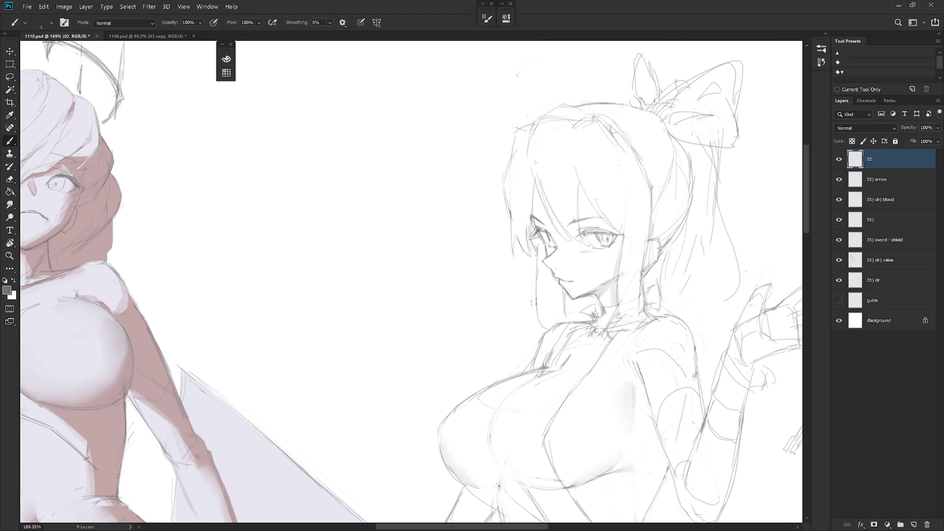
pyautogui.moveTo(522, 147); pyautogui.dragTo(518, 173)
# - Reframe the view and alternate erasing and drawing on the hair lines
pyautogui.moveTo(626, 319); pyautogui.dragTo(552, 296)
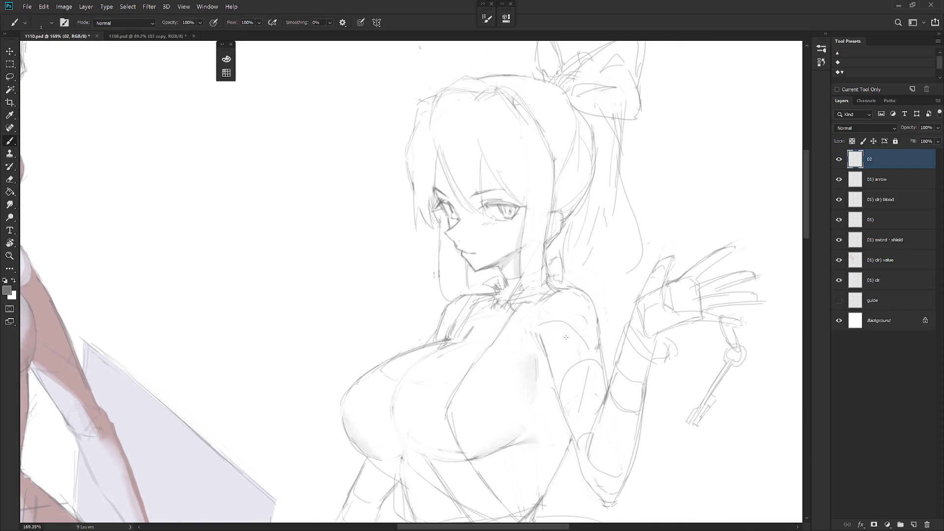
pyautogui.scroll(-5, 599, 290)
pyautogui.scroll(3, 600, 273)
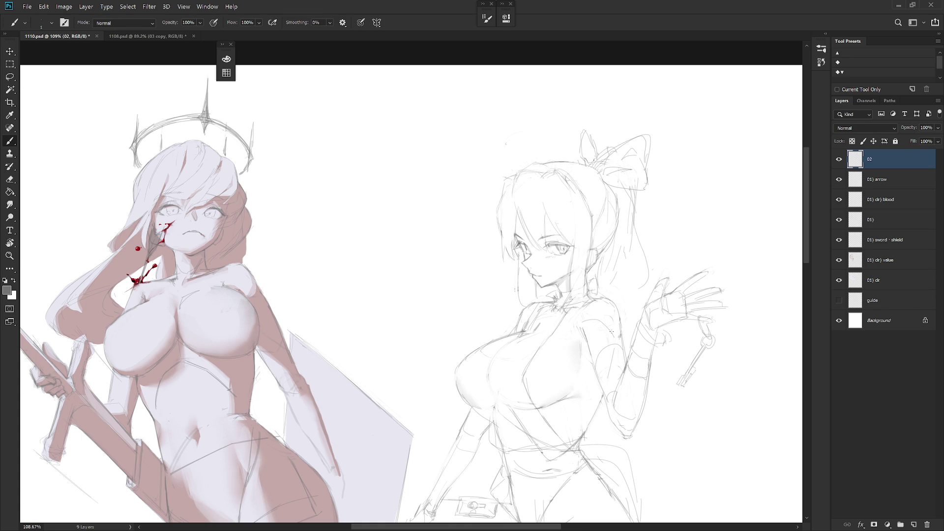
pyautogui.scroll(-3, 610, 347)
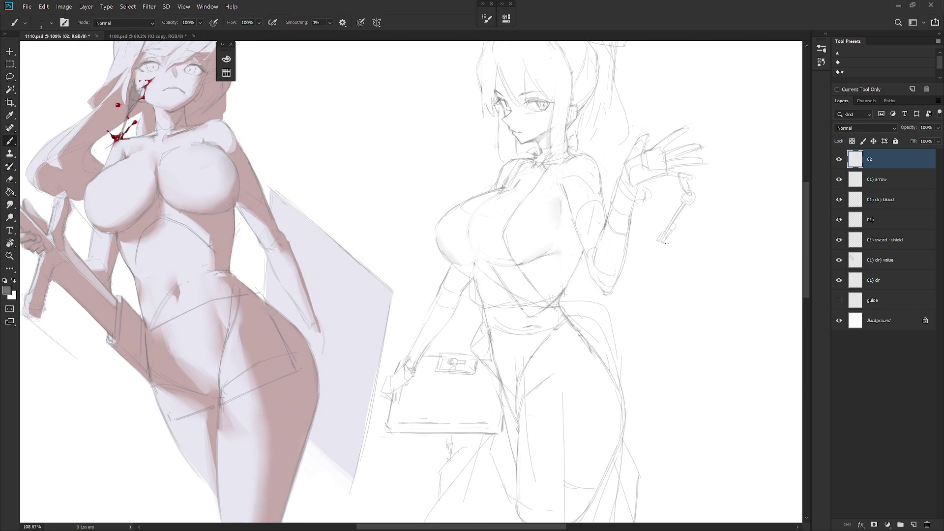
pyautogui.scroll(-2, 681, 258)
pyautogui.press('e')
pyautogui.press('b')
pyautogui.press('e')
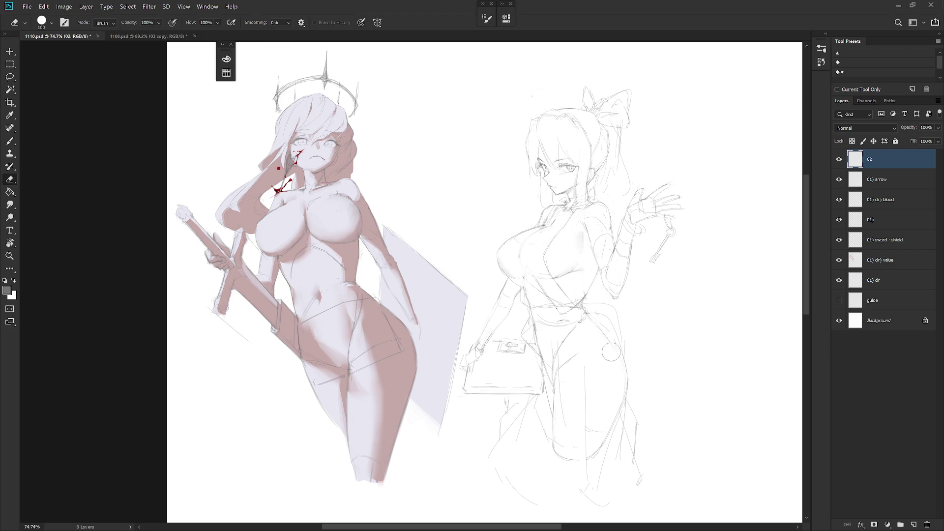
pyautogui.press('b')
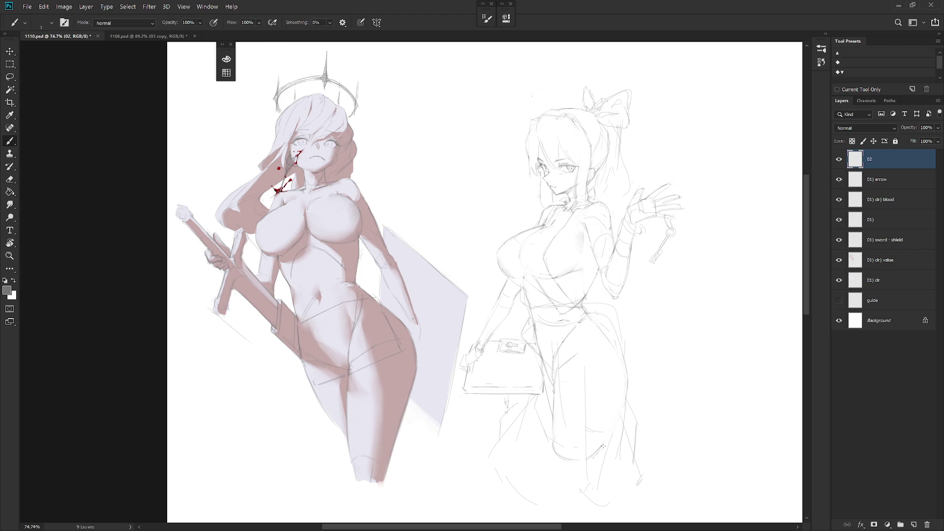
# - Lasso a region beside the lower leg, clear it, and touch up nearby lines
pyautogui.press('l')
pyautogui.moveTo(596, 466)
pyautogui.mouseDown()
pyautogui.moveTo(578, 462)
pyautogui.moveTo(580, 453)
pyautogui.mouseUp()
pyautogui.moveTo(582, 448); pyautogui.dragTo(588, 445)
pyautogui.click(589, 446)
pyautogui.press('b')
pyautogui.press('e')
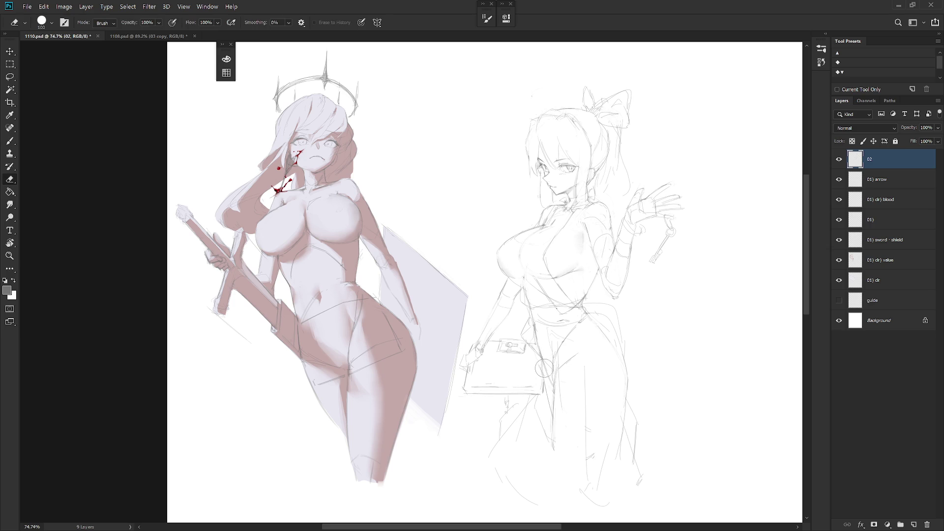
pyautogui.press('b')
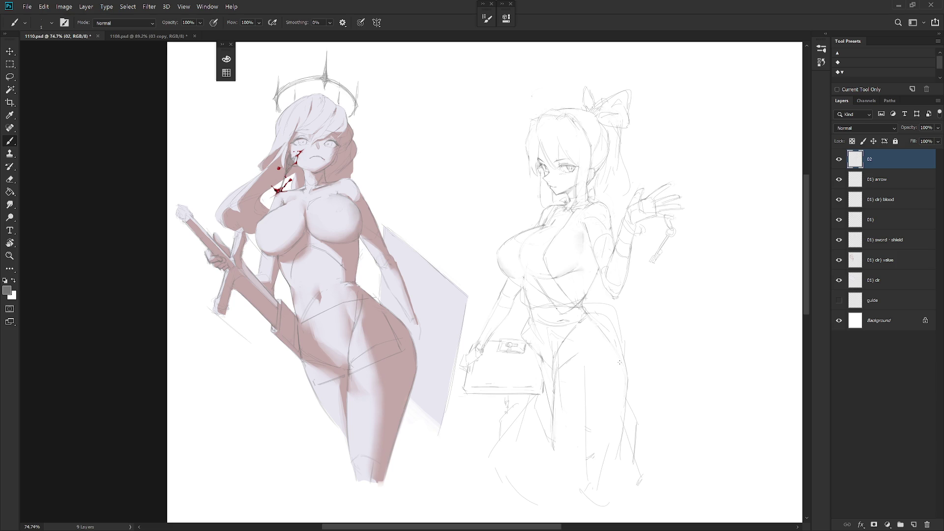
# - Enlarge the view to about 80%, touch up lines, and open the History list
pyautogui.moveTo(620, 363); pyautogui.dragTo(652, 343)
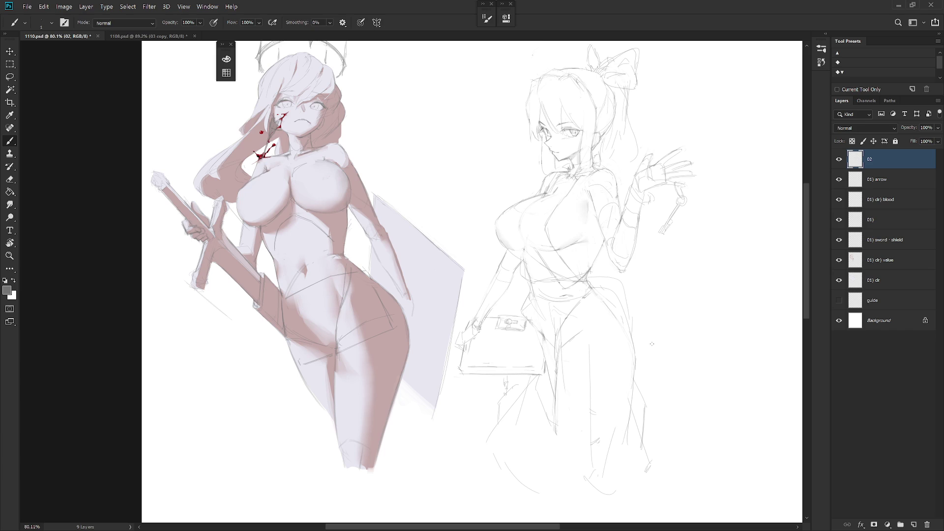
pyautogui.press('e')
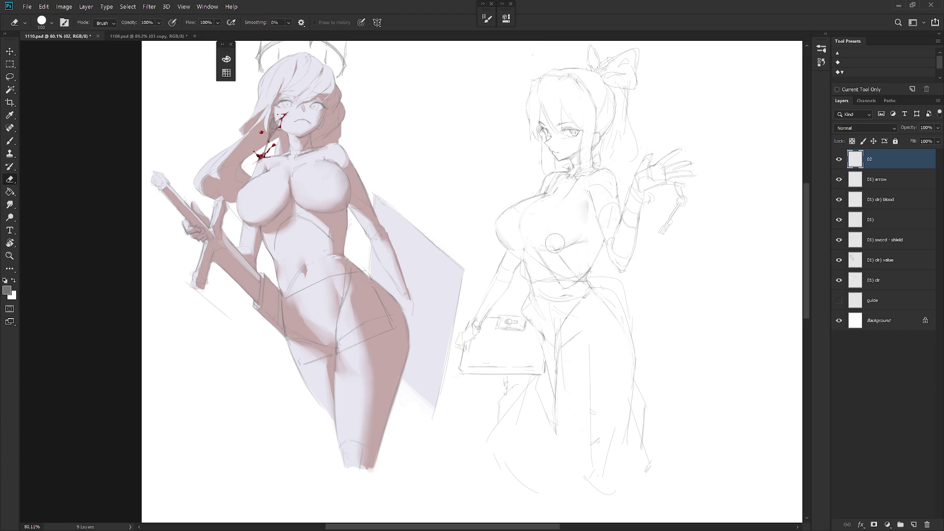
pyautogui.press('b')
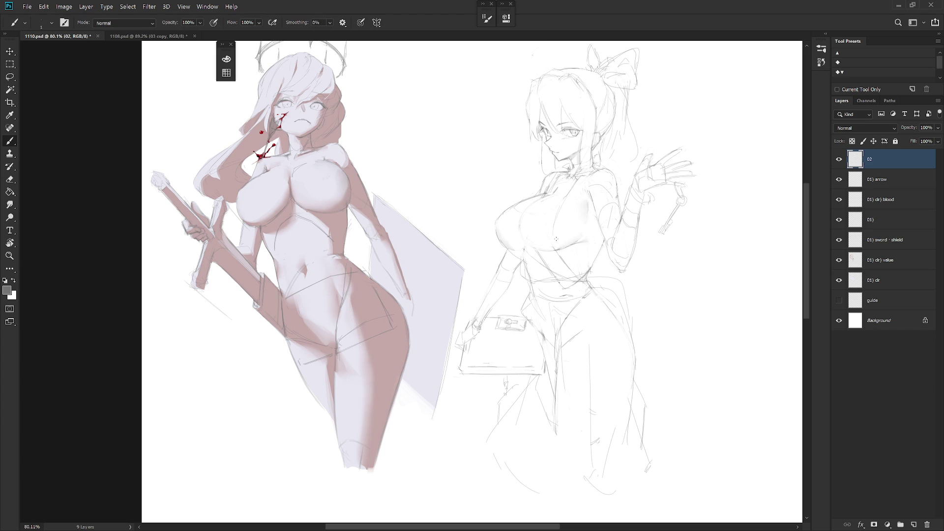
pyautogui.press('e')
pyautogui.press('b')
pyautogui.press('e')
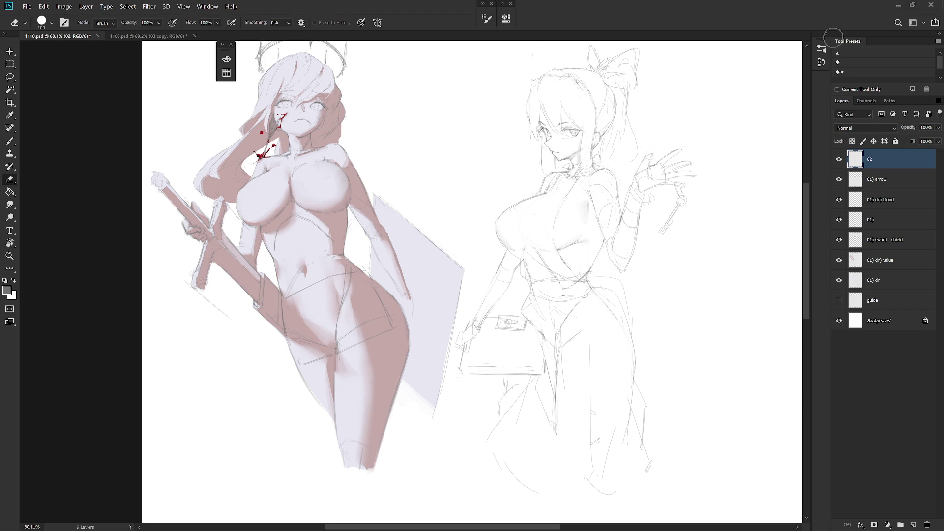
pyautogui.click(821, 63)
# - Preview an earlier History state of the girl's sketch, then restore the latest state
pyautogui.scroll(15, 811, 68)
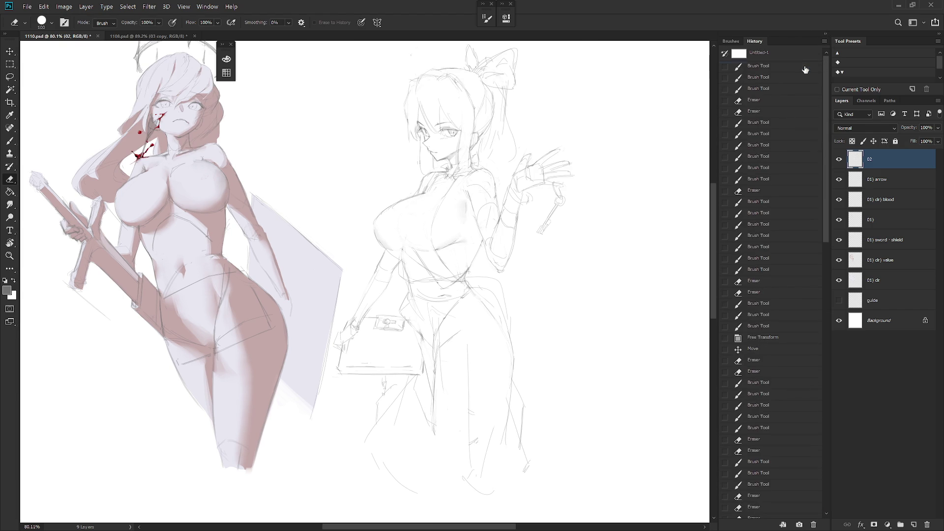
pyautogui.click(806, 66)
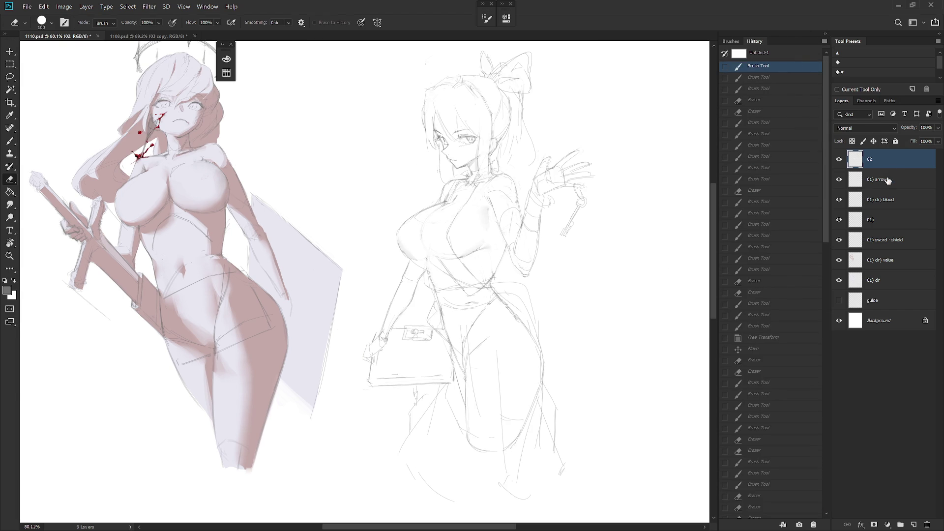
pyautogui.click(827, 510)
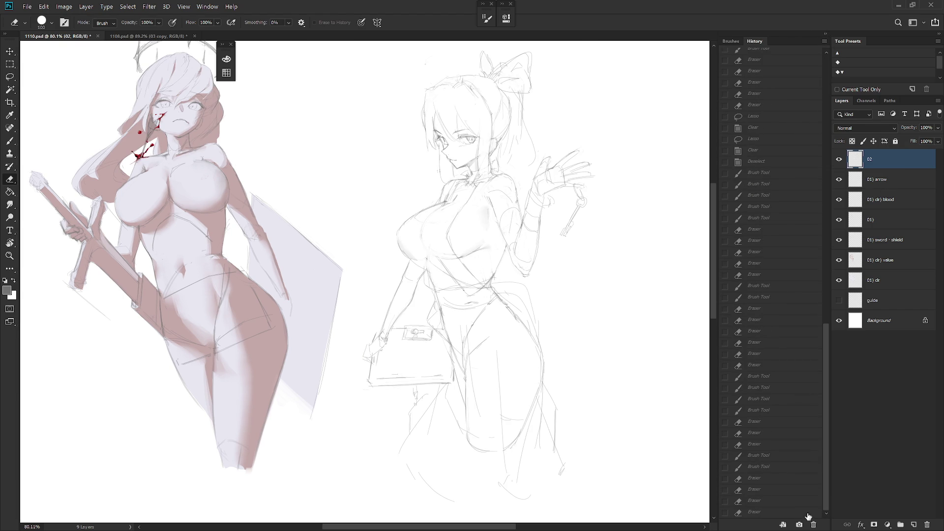
pyautogui.click(806, 513)
# - Duplicate layer 02 and align both copies by their left and top edges
pyautogui.hotkey('ctrl', 'j')
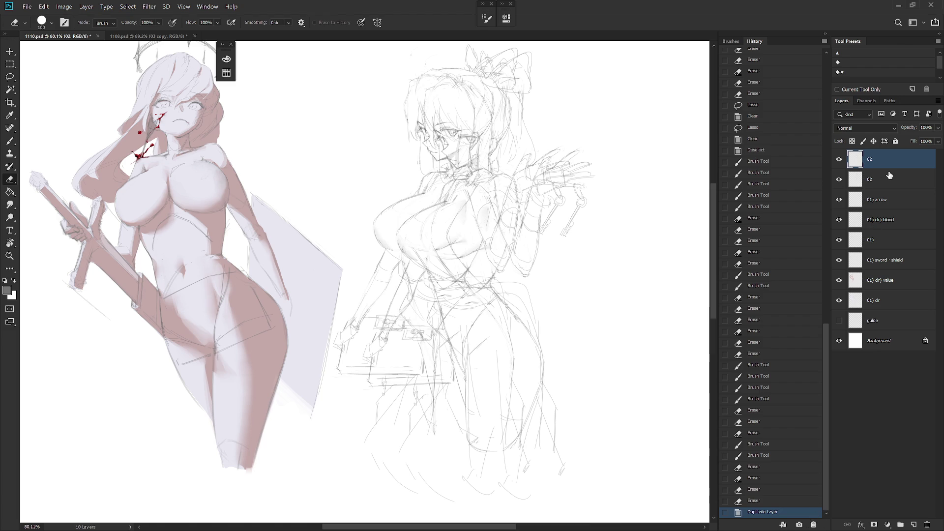
pyautogui.keyDown('shift'); pyautogui.click(885, 180); pyautogui.keyUp('shift')
pyautogui.press('v')
pyautogui.click(178, 22)
pyautogui.click(240, 22)
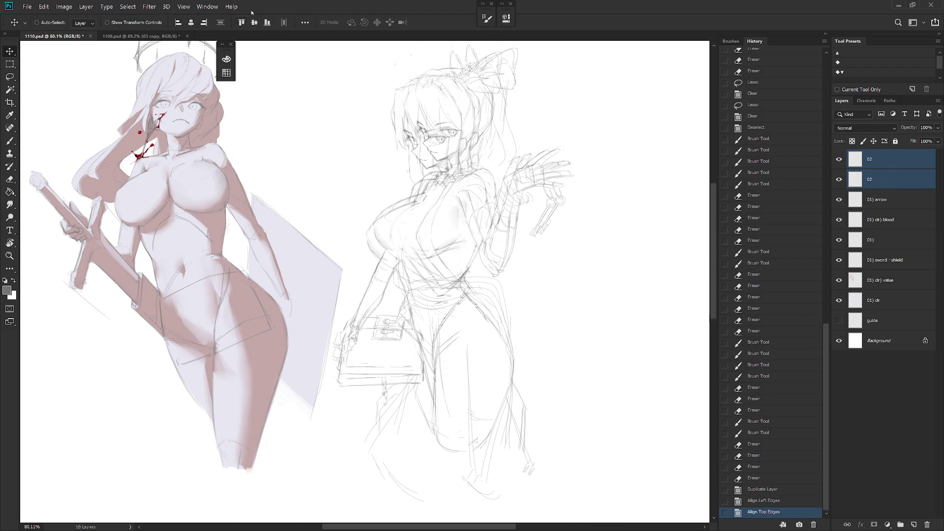
# - Shift the top 02 copy about 41 px and toggle its visibility to compare
pyautogui.click(890, 159)
pyautogui.moveTo(506, 356)
pyautogui.mouseDown()
pyautogui.moveTo(493, 364)
pyautogui.moveTo(503, 381)
pyautogui.mouseUp()
pyautogui.click(838, 160)
pyautogui.click(838, 159)
pyautogui.hotkey('ctrl', 't')
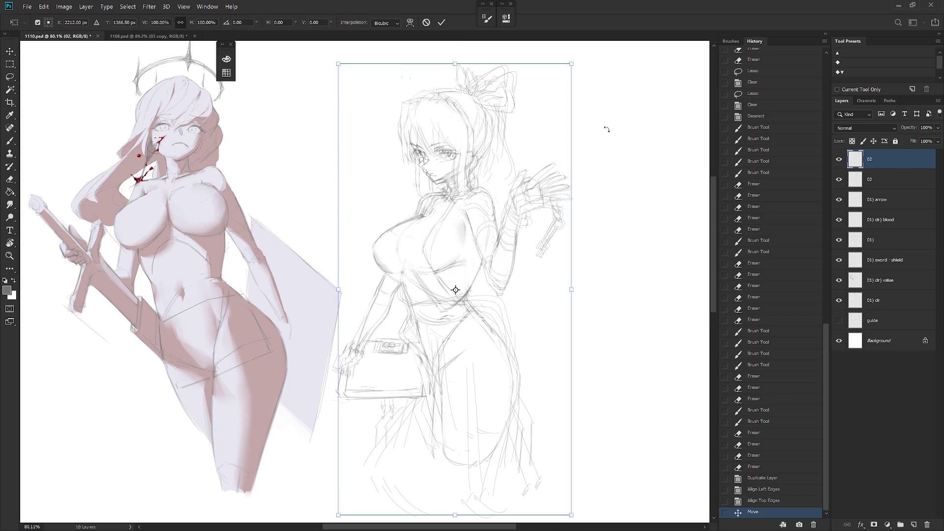
# - Roughly rotate the copied sketch about 2 degrees and nudge it into place
pyautogui.moveTo(586, 60); pyautogui.dragTo(590, 65)
pyautogui.moveTo(523, 176); pyautogui.dragTo(524, 179)
pyautogui.moveTo(433, 138); pyautogui.dragTo(496, 127)
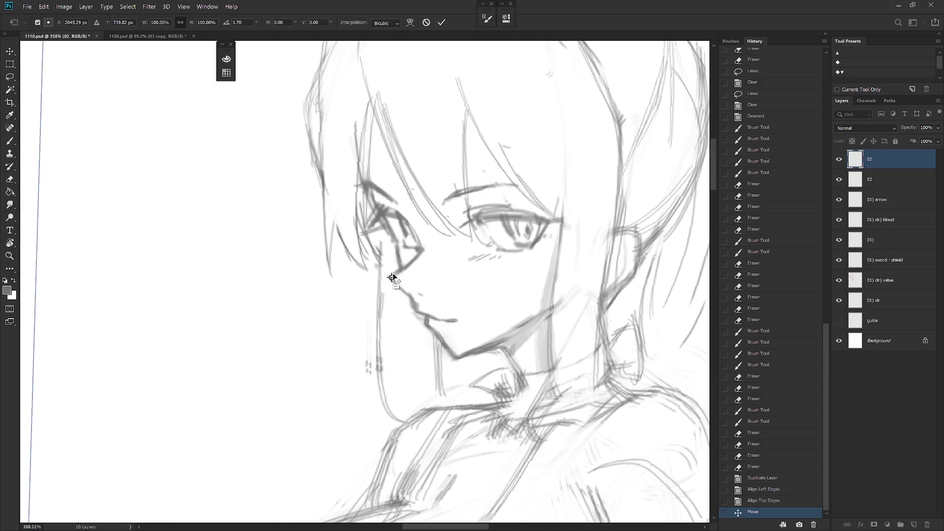
pyautogui.moveTo(526, 350); pyautogui.dragTo(496, 197)
pyautogui.moveTo(485, 337); pyautogui.dragTo(476, 254)
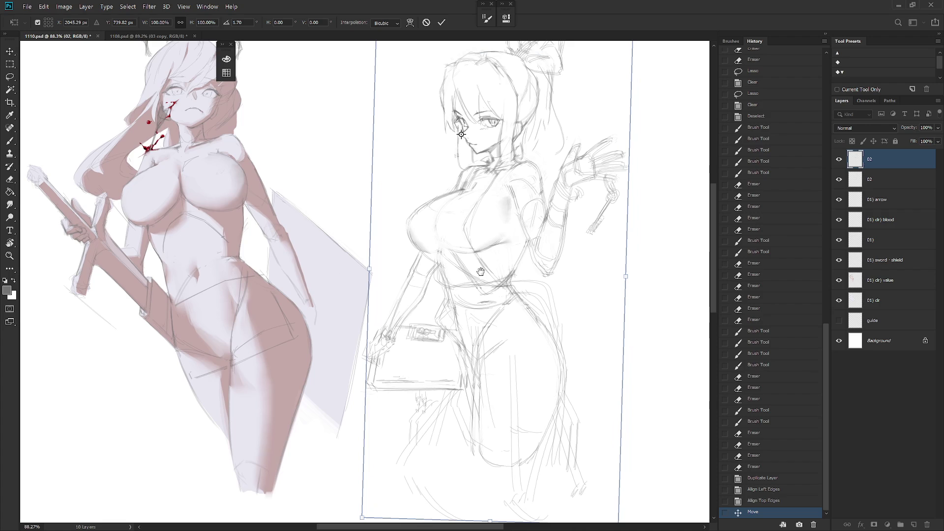
pyautogui.scroll(-1, 243, 23)
pyautogui.scroll(-1, 244, 20)
# - Try rotation angles of 1.5, 2.8 and 2.85, then set exactly 3 degrees and commit
pyautogui.write('1')
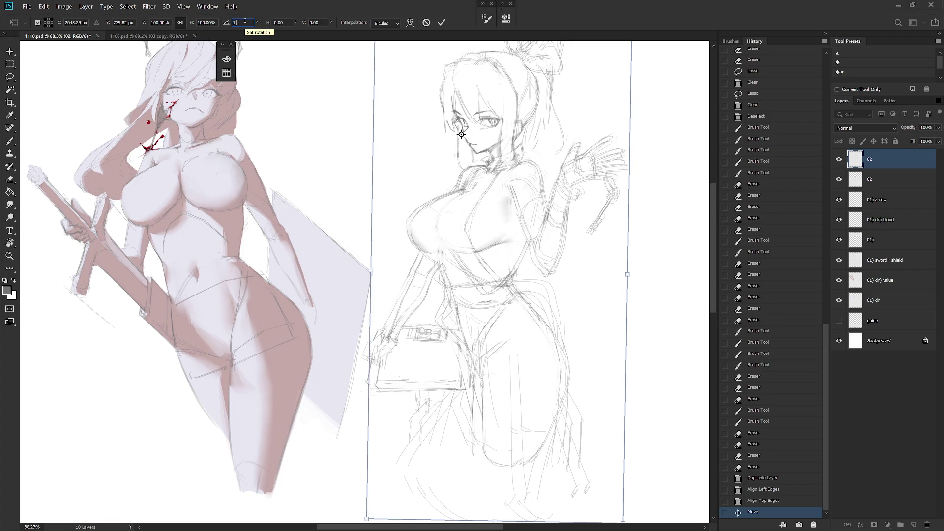
pyautogui.press('BackSpace')
pyautogui.write('2')
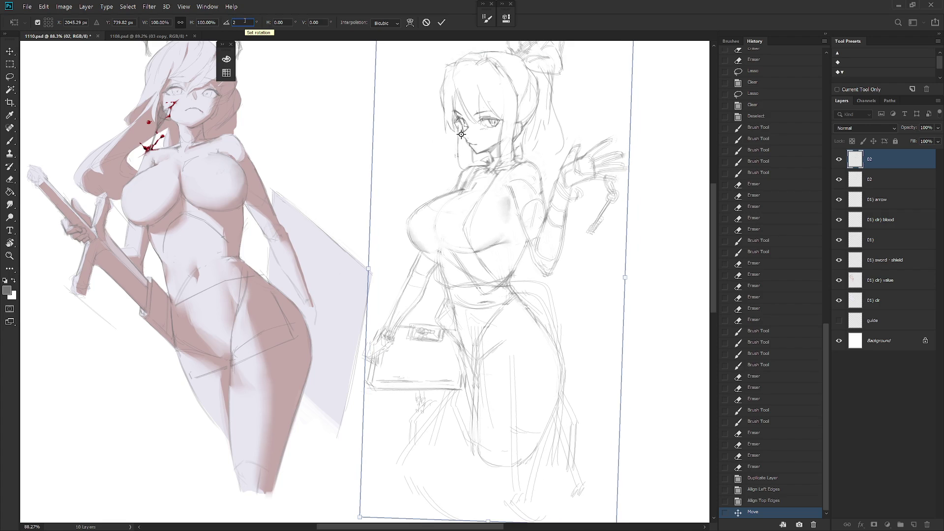
pyautogui.write('.5')
pyautogui.press('BackSpace')
pyautogui.write('8')
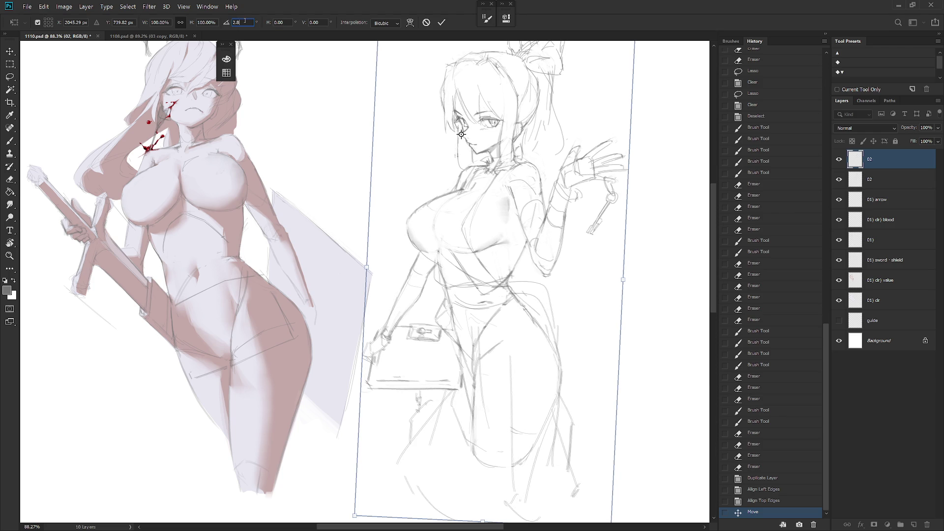
pyautogui.press('BackSpace')
pyautogui.write('7')
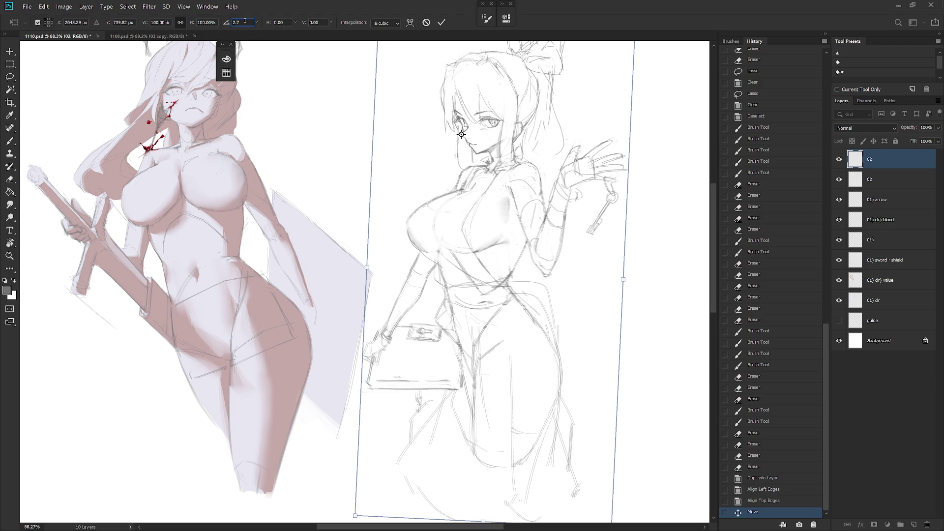
pyautogui.press('BackSpace')
pyautogui.write('85')
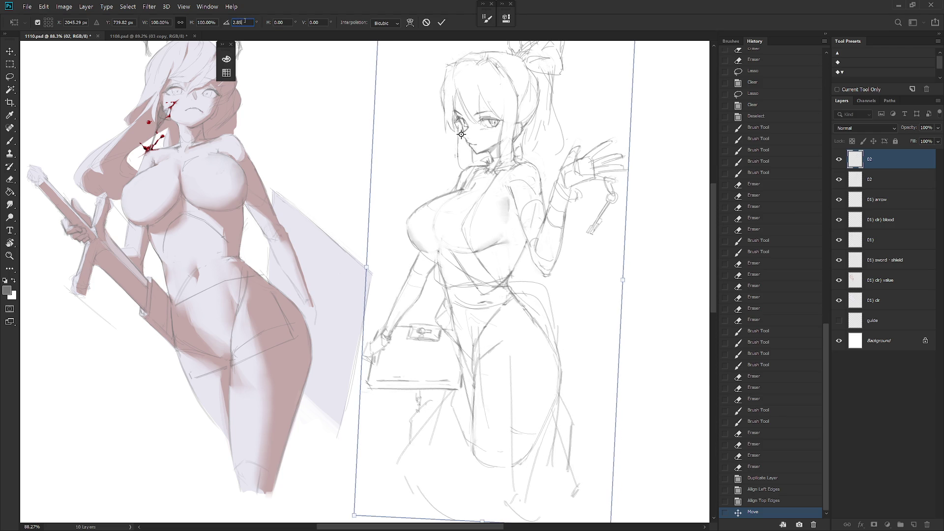
pyautogui.press('Up')
pyautogui.write('3')
pyautogui.press('Return')
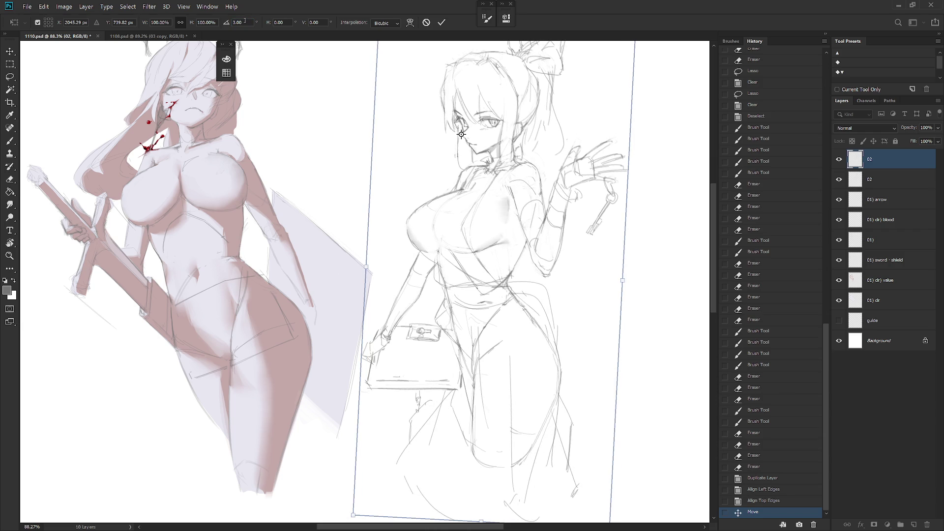
pyautogui.press('Return')
pyautogui.moveTo(569, 252); pyautogui.dragTo(550, 286)
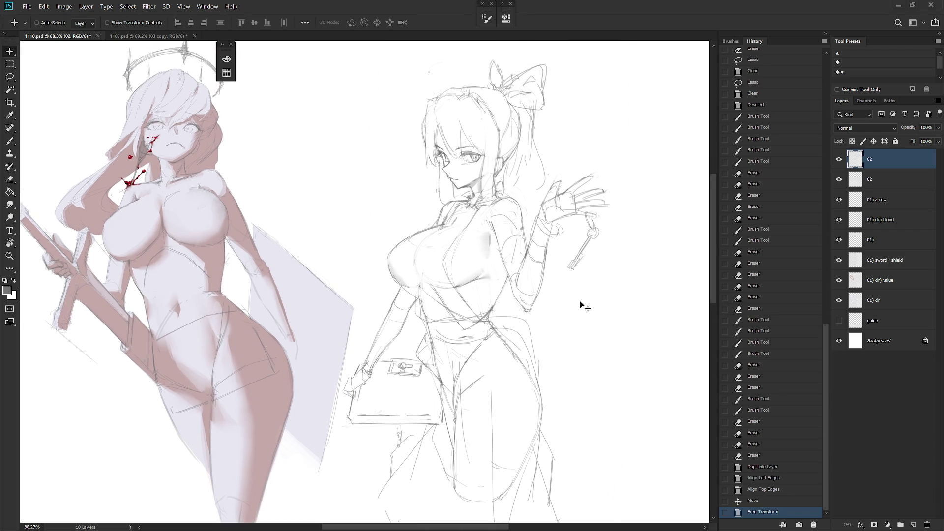
# - Flip between the two 02 layers, leaving the rotated copy visible and the original hidden
pyautogui.keyDown('ctrl'); pyautogui.keyDown('alt'); pyautogui.click(573, 395); pyautogui.keyUp('alt'); pyautogui.keyUp('ctrl')
pyautogui.click(839, 160)
pyautogui.click(839, 179)
pyautogui.moveTo(839, 180); pyautogui.dragTo(839, 161)
pyautogui.click(839, 179)
pyautogui.click(839, 180)
pyautogui.click(839, 161)
pyautogui.click(840, 161)
pyautogui.click(840, 180)
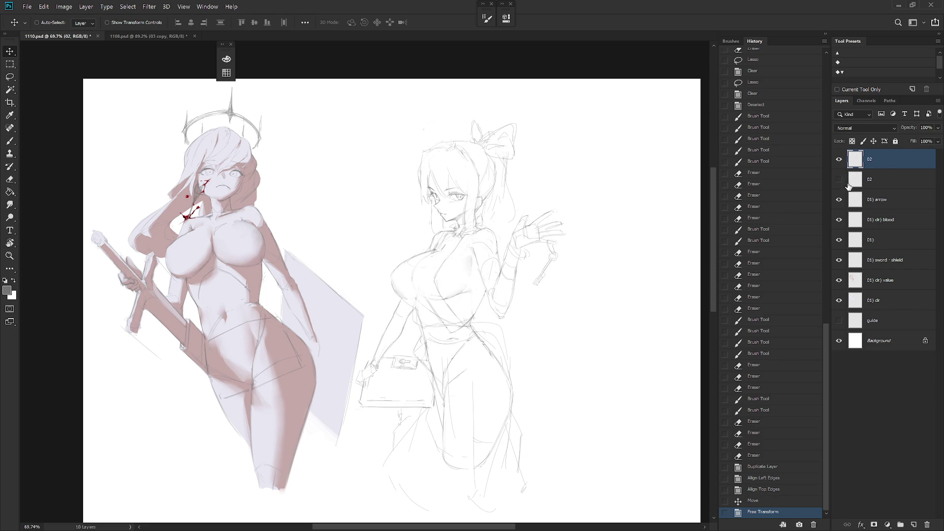
pyautogui.click(839, 160)
pyautogui.click(839, 180)
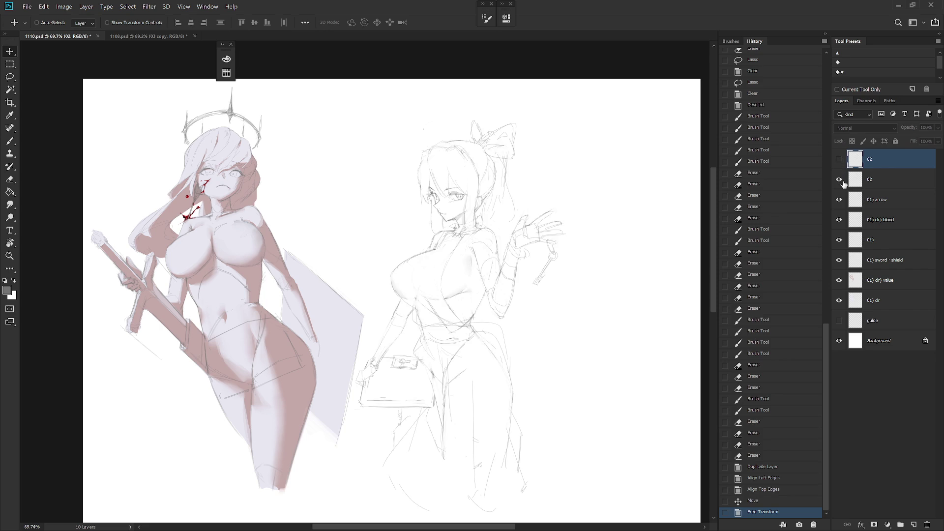
pyautogui.click(839, 159)
pyautogui.click(839, 179)
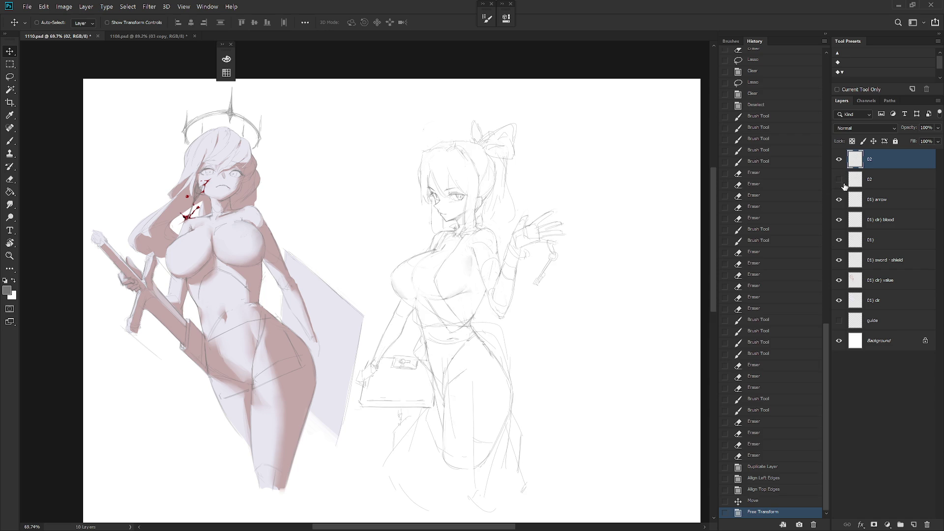
# - Erase part of a chest sketch line and redraw it with the pencil brush
pyautogui.scroll(-3, 585, 271)
pyautogui.hscroll(-2, 585, 271)
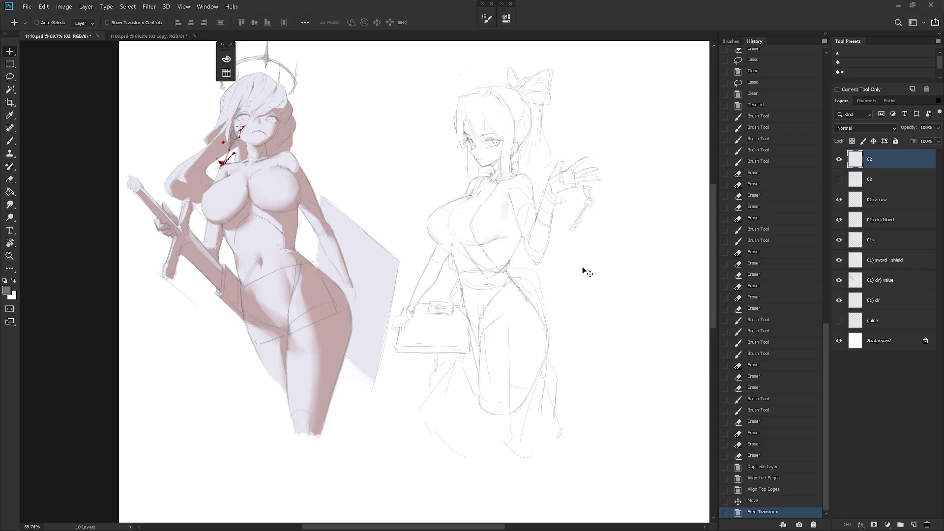
pyautogui.scroll(3, 464, 186)
pyautogui.press('e')
pyautogui.moveTo(472, 185)
pyautogui.mouseDown()
pyautogui.moveTo(487, 199)
pyautogui.moveTo(491, 185)
pyautogui.moveTo(488, 202)
pyautogui.mouseUp()
pyautogui.press('b')
pyautogui.moveTo(521, 167)
pyautogui.mouseDown()
pyautogui.moveTo(529, 171)
pyautogui.moveTo(489, 198)
pyautogui.moveTo(504, 202)
pyautogui.mouseUp()
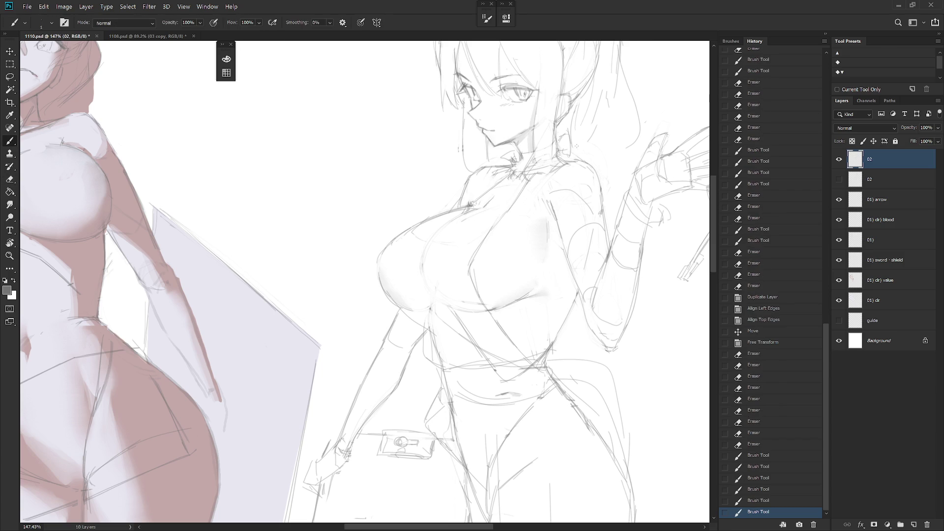
# - Erase and redraw the chest's central line, then fit the image and collapse the History panel
pyautogui.press('e')
pyautogui.moveTo(479, 231); pyautogui.dragTo(470, 276)
pyautogui.moveTo(487, 236); pyautogui.dragTo(474, 288)
pyautogui.press('b')
pyautogui.moveTo(499, 218)
pyautogui.mouseDown()
pyautogui.moveTo(477, 264)
pyautogui.moveTo(516, 340)
pyautogui.mouseUp()
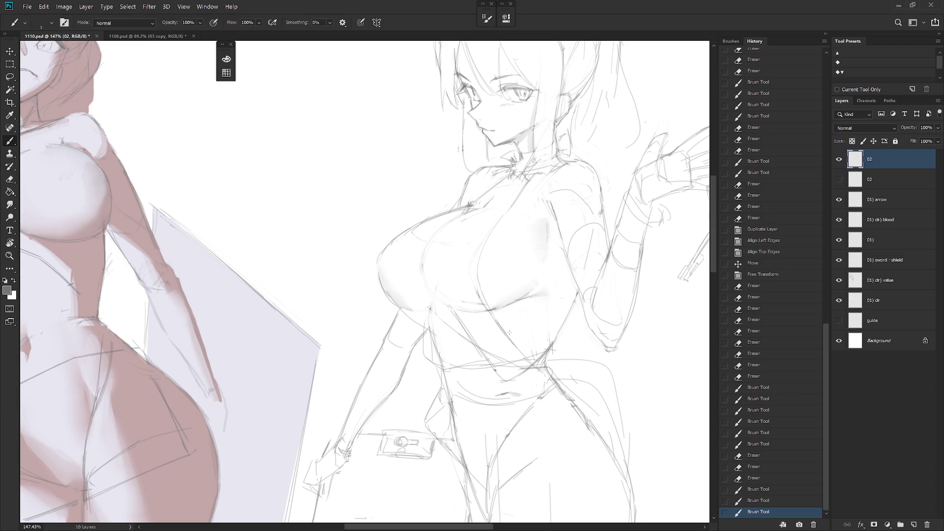
pyautogui.hotkey('ctrl', '0')
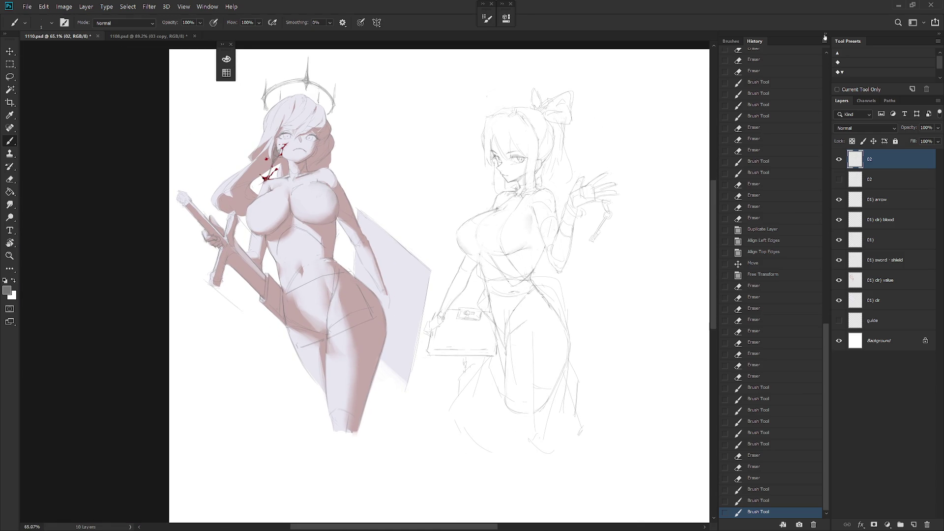
pyautogui.click(830, 35)
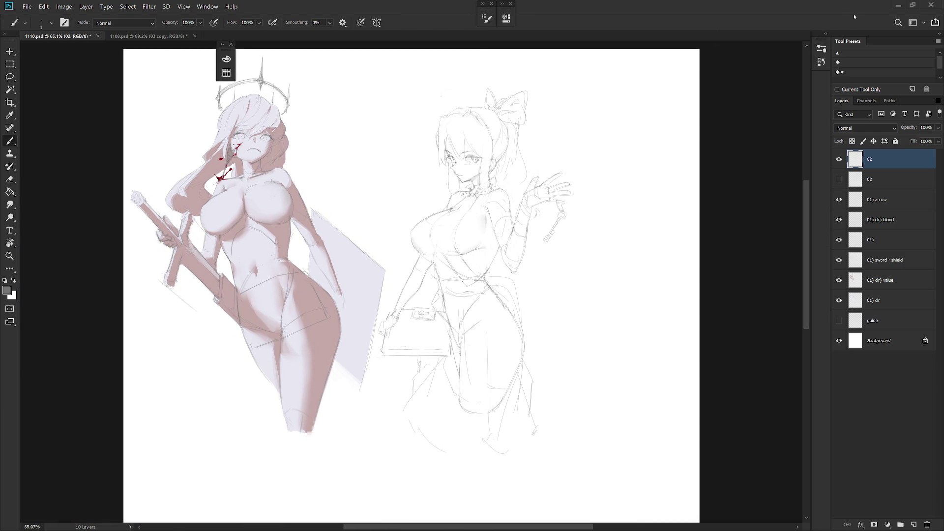
pyautogui.scroll(1, 529, 100)
# - Lasso the raised arm with the key, scale it to about 90.6%, and deselect
pyautogui.press('l')
pyautogui.moveTo(540, 160)
pyautogui.mouseDown()
pyautogui.moveTo(502, 253)
pyautogui.moveTo(577, 237)
pyautogui.moveTo(538, 154)
pyautogui.mouseUp()
pyautogui.hotkey('ctrl', 't')
pyautogui.moveTo(555, 203); pyautogui.dragTo(514, 277)
pyautogui.moveTo(611, 129); pyautogui.dragTo(609, 139)
pyautogui.press('l')
pyautogui.hotkey('ctrl', 'd')
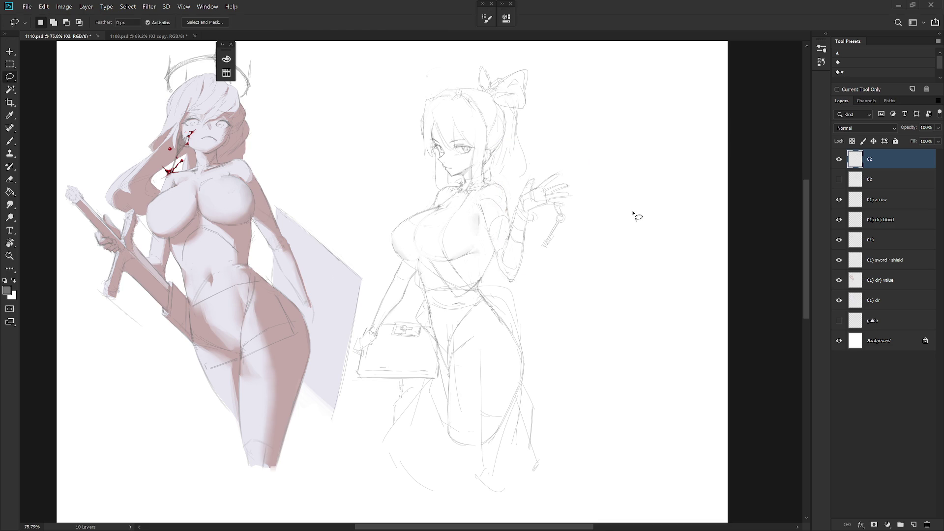
pyautogui.press('b')
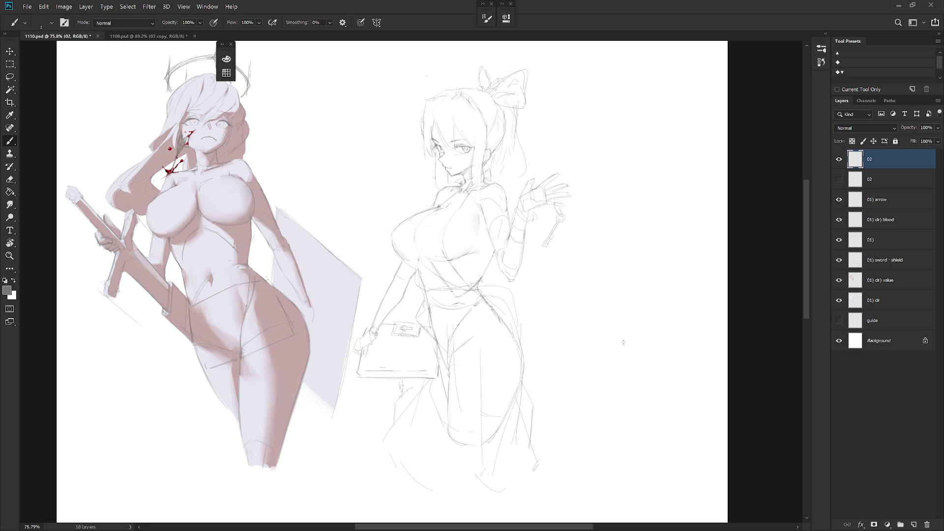
# - Touch up the resized arm, alternating between the eraser and pencil brush
pyautogui.scroll(3, 487, 142)
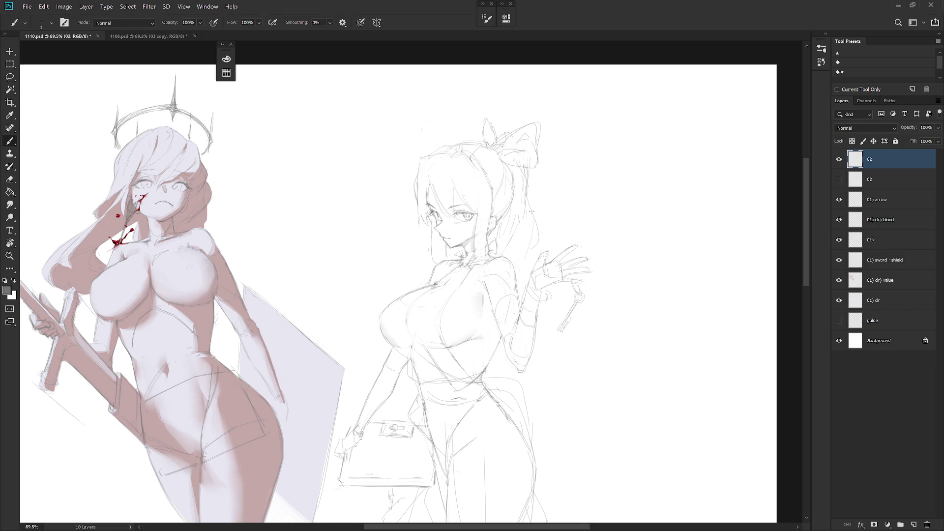
pyautogui.press('e')
pyautogui.press('b')
pyautogui.press('e')
pyautogui.press('b')
pyautogui.press('e')
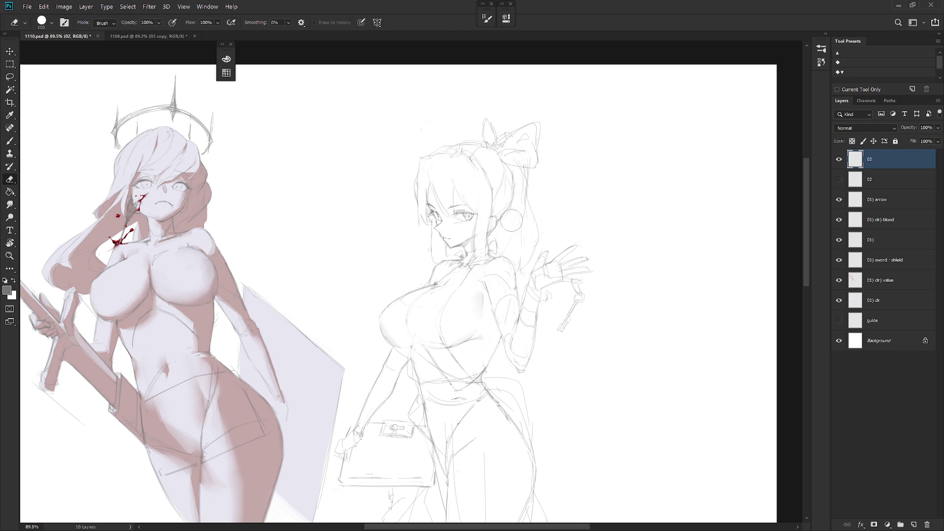
pyautogui.press('b')
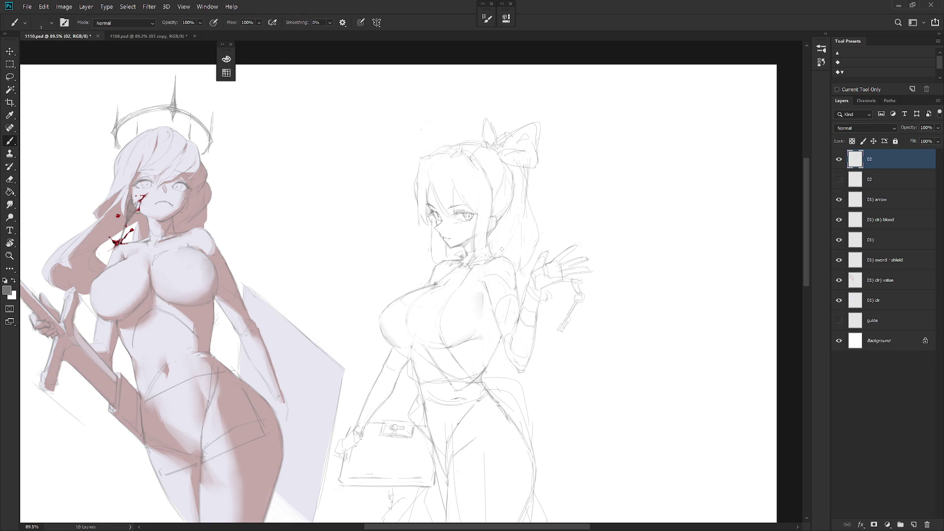
pyautogui.press('e')
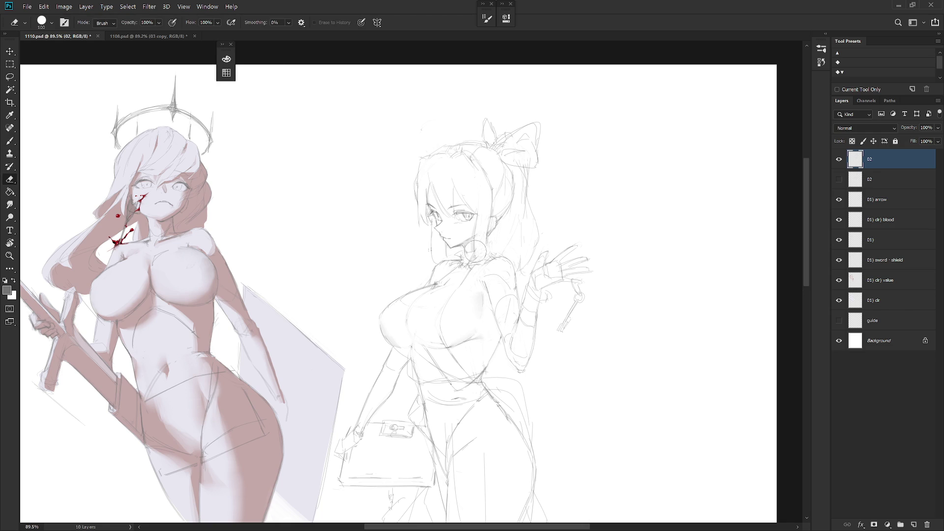
pyautogui.press('b')
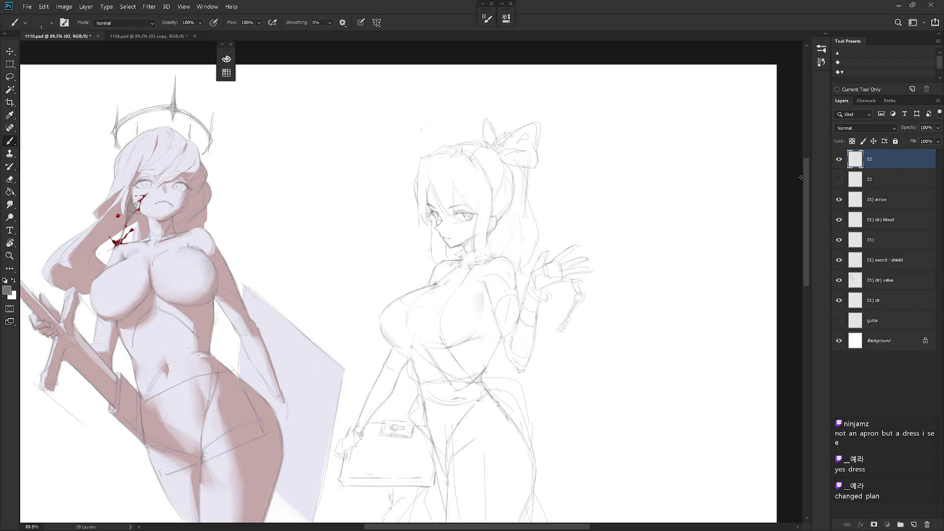
# - Pan down to the lower part of the girl's sketch
pyautogui.moveTo(464, 259); pyautogui.dragTo(490, 211)
pyautogui.moveTo(498, 294); pyautogui.dragTo(503, 262)
pyautogui.press('e')
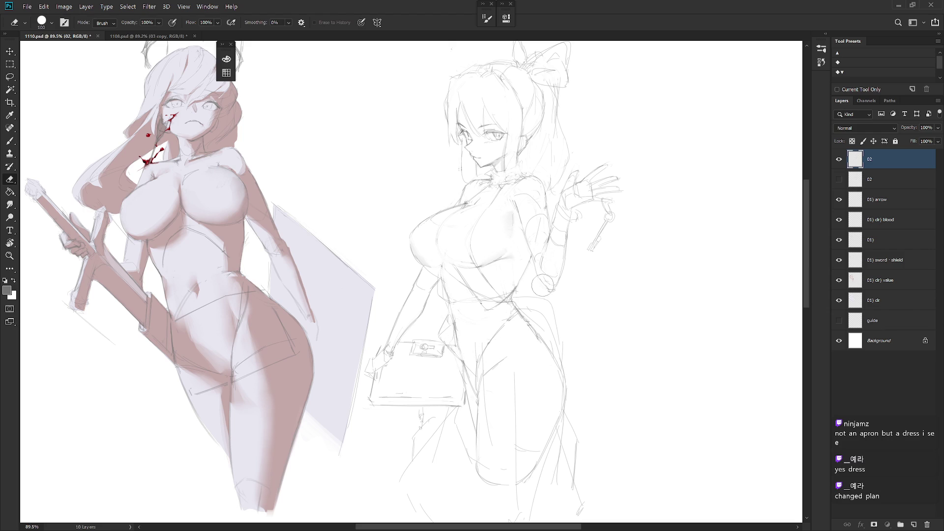
pyautogui.press('b')
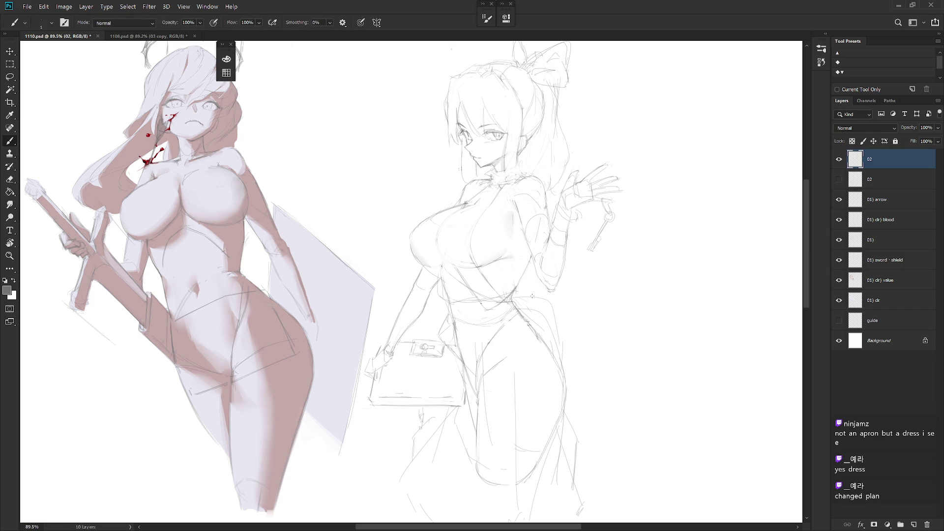
# - Add short pencil strokes to the back of the dress, tidying with the eraser
pyautogui.moveTo(544, 305); pyautogui.dragTo(550, 323)
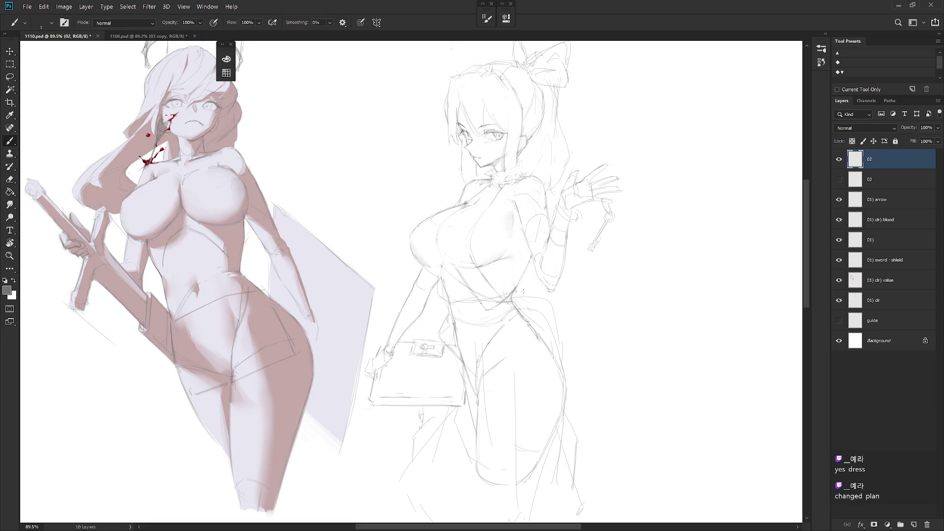
pyautogui.moveTo(558, 287); pyautogui.dragTo(559, 295)
pyautogui.press('e')
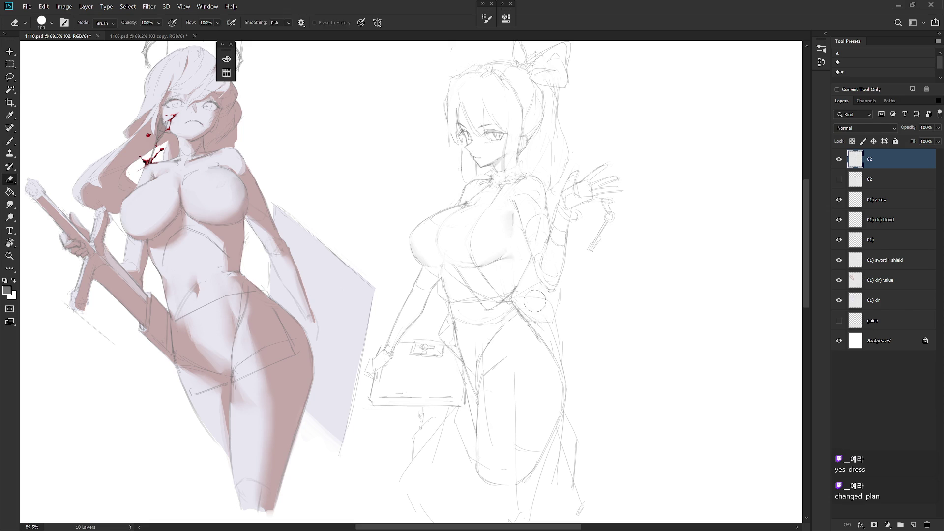
pyautogui.press('b')
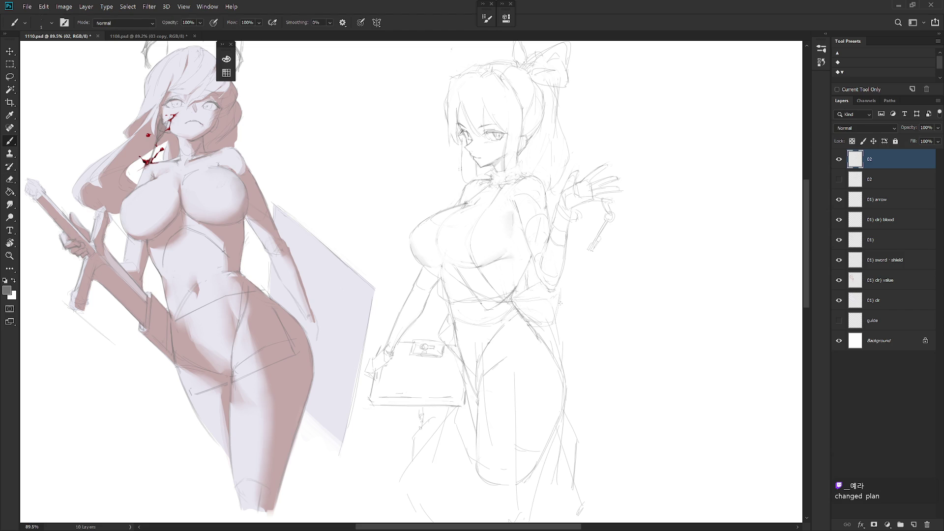
pyautogui.press('b')
pyautogui.press('e')
pyautogui.press('b')
pyautogui.press('e')
pyautogui.press('b')
pyautogui.moveTo(580, 300); pyautogui.dragTo(561, 320)
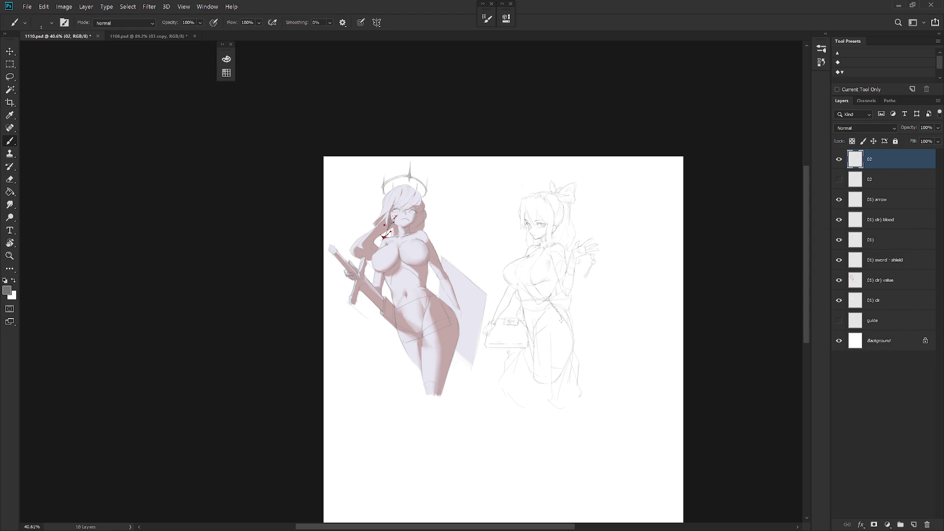
# - Zoom in on the right-hand girl and add a short pencil mark near her arm
pyautogui.moveTo(585, 275); pyautogui.dragTo(634, 275)
pyautogui.press('e')
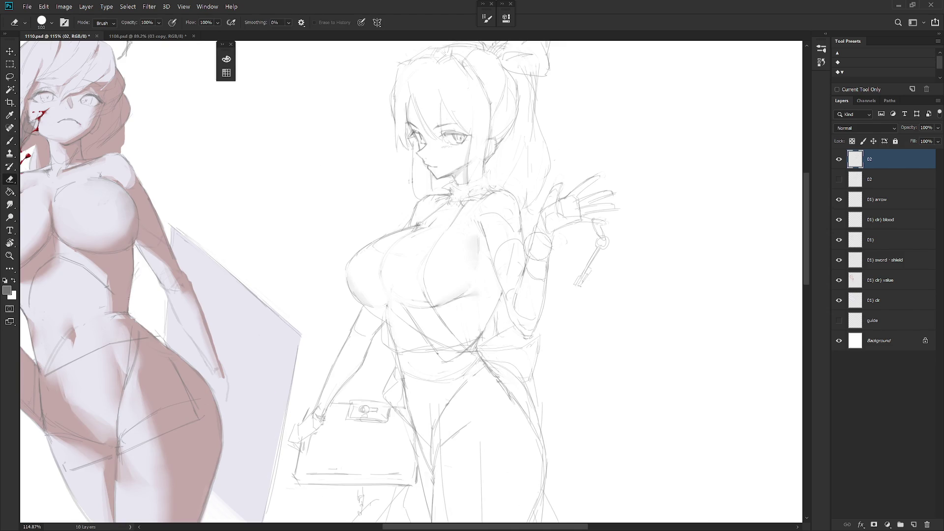
pyautogui.press('b')
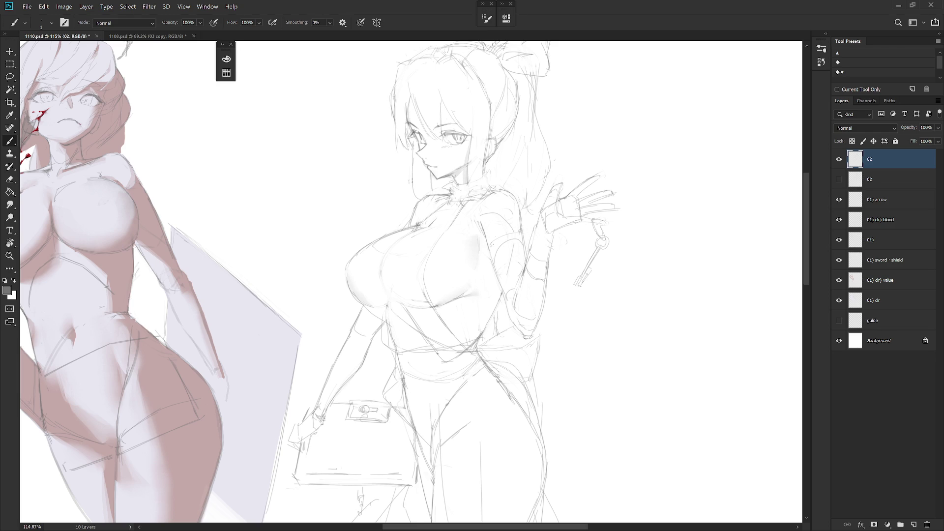
pyautogui.press('e')
pyautogui.press('b')
pyautogui.moveTo(498, 236)
pyautogui.mouseDown()
pyautogui.moveTo(509, 242)
pyautogui.moveTo(533, 333)
pyautogui.mouseUp()
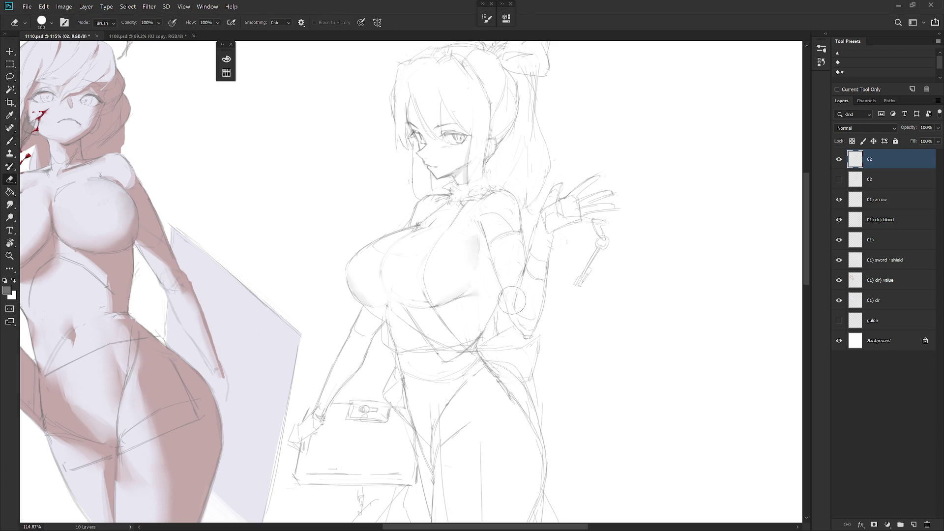
pyautogui.press('e')
pyautogui.press('b')
# - Erase and redraw lines to shape the pointed chin, jawline and frilly collar
pyautogui.scroll(-1, 556, 300)
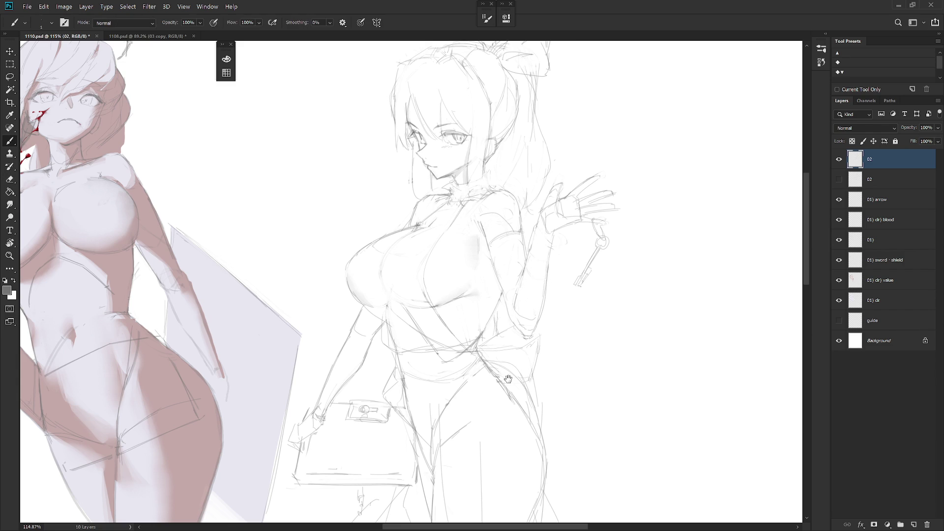
pyautogui.scroll(-5, 556, 300)
pyautogui.scroll(-3, 557, 295)
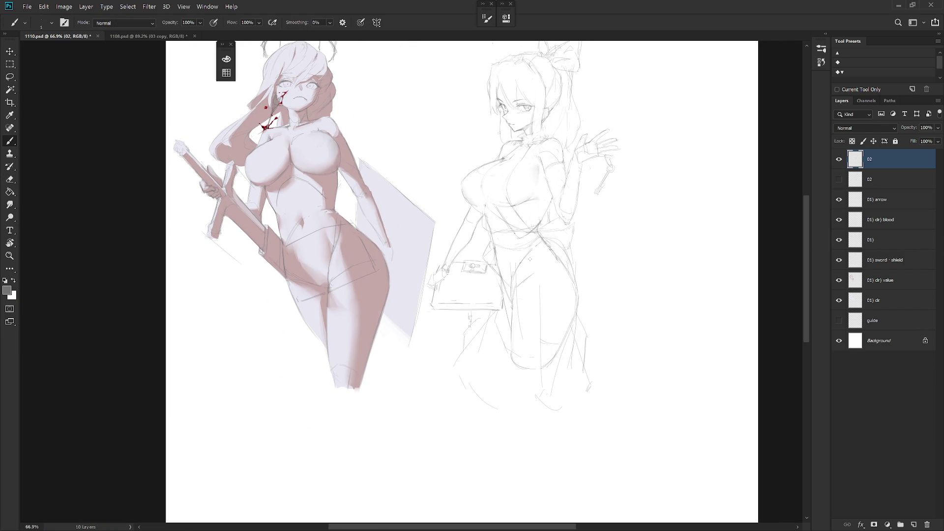
pyautogui.press('e')
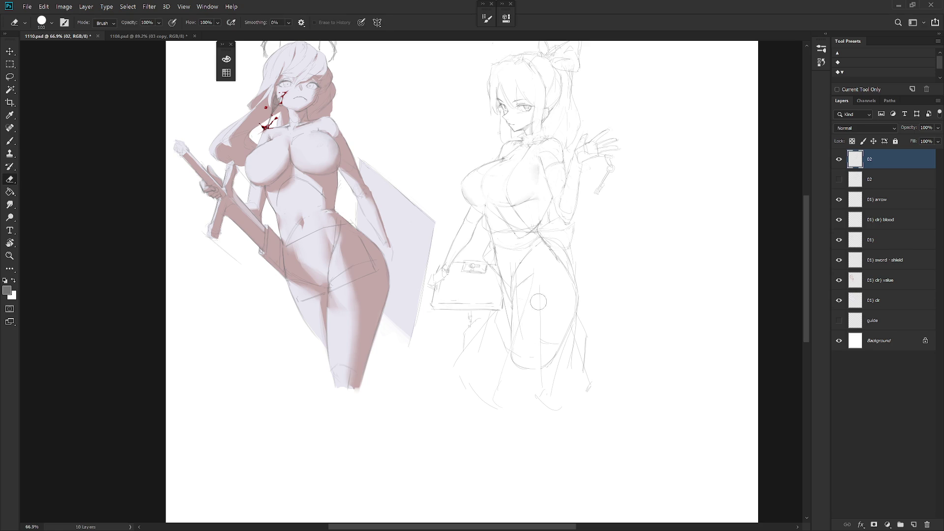
pyautogui.press('b')
pyautogui.press('e')
pyautogui.press('b')
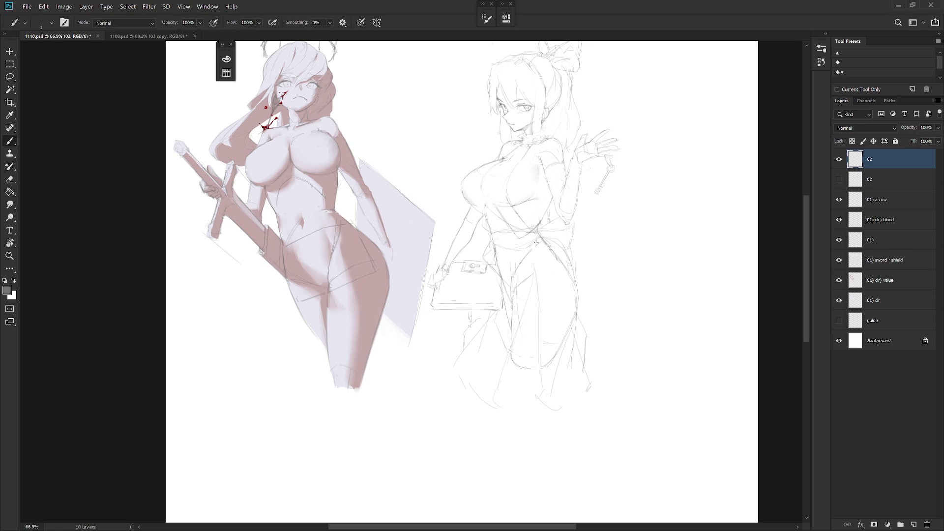
pyautogui.press('e')
pyautogui.press('b')
pyautogui.press('e')
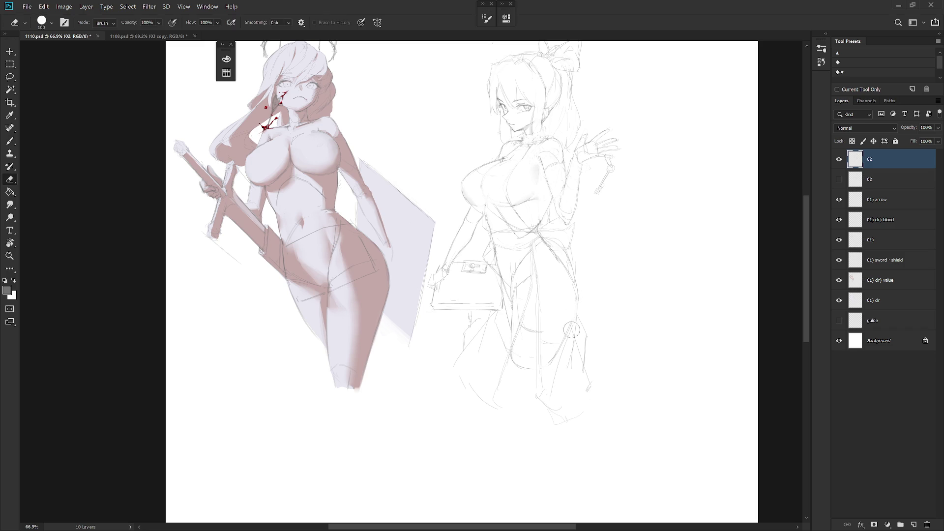
pyautogui.press('b')
pyautogui.press('e')
pyautogui.press('b')
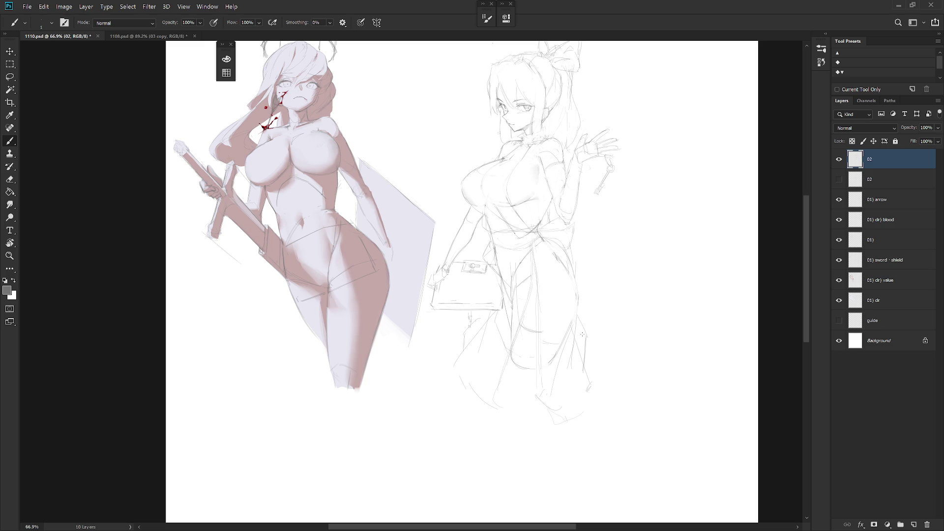
pyautogui.scroll(3, 506, 108)
# - Clean up lines on the girl's face and collar with the eraser and brush
pyautogui.scroll(2, 507, 108)
pyautogui.press('e')
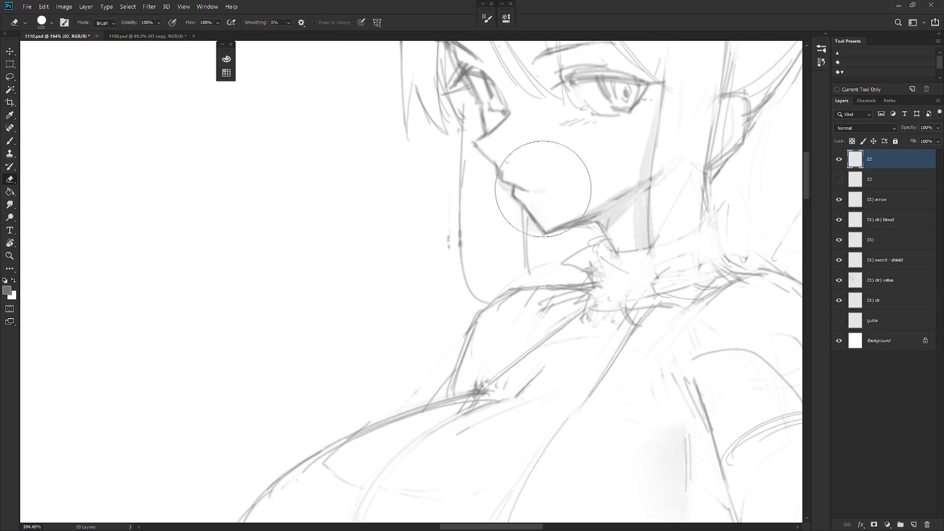
pyautogui.press('b')
pyautogui.scroll(-3, 561, 194)
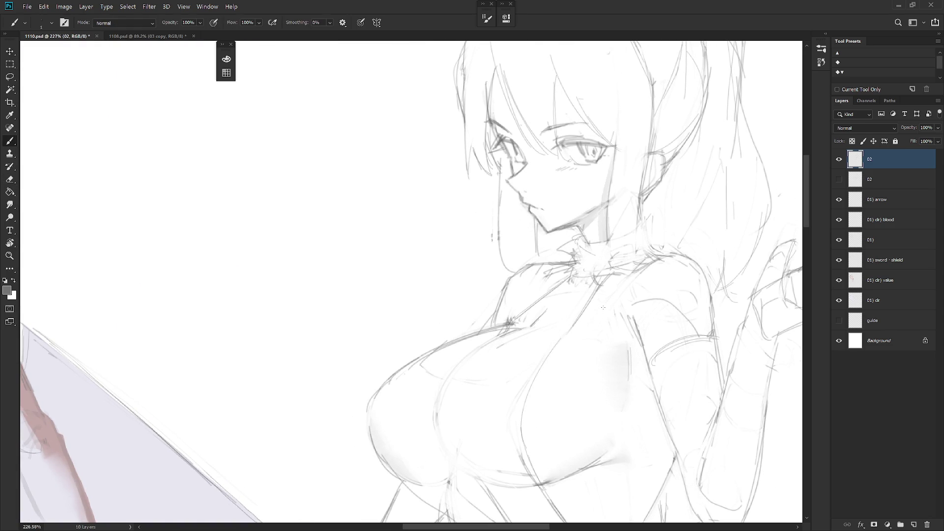
pyautogui.scroll(-3, 606, 310)
pyautogui.scroll(-3, 590, 295)
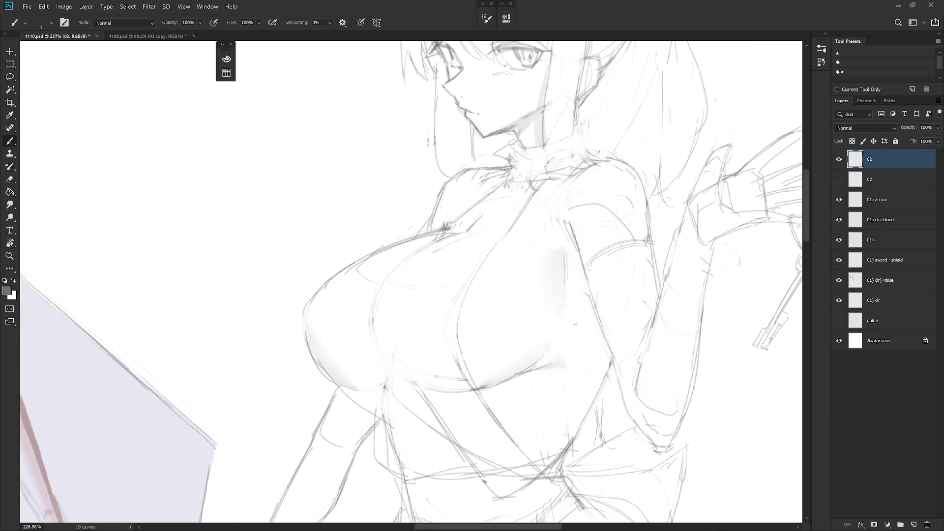
# - Reset the drawing colour to black and choose a 2 px hard round brush preset
pyautogui.press('x')
pyautogui.press('F6')
pyautogui.click(259, 195)
pyautogui.rightClick(574, 269)
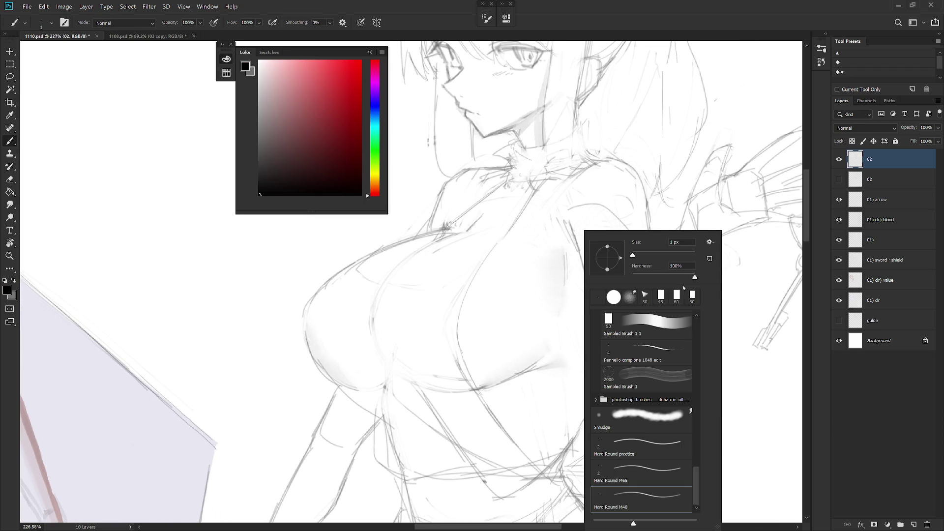
pyautogui.moveTo(696, 487)
pyautogui.mouseDown()
pyautogui.moveTo(698, 332)
pyautogui.moveTo(697, 480)
pyautogui.mouseUp()
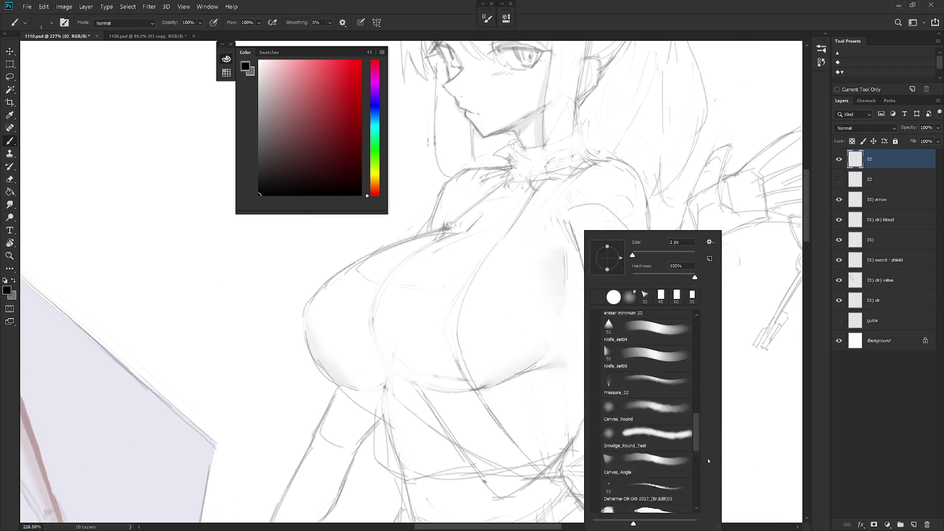
pyautogui.click(639, 471)
pyautogui.click(896, 169)
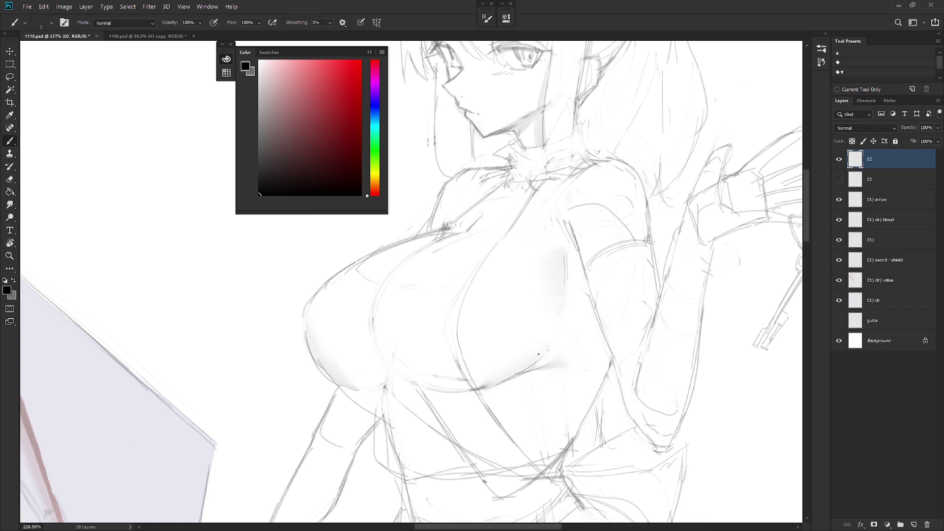
# - Collapse the Color panel out of the drawing area
pyautogui.scroll(-5, 538, 354)
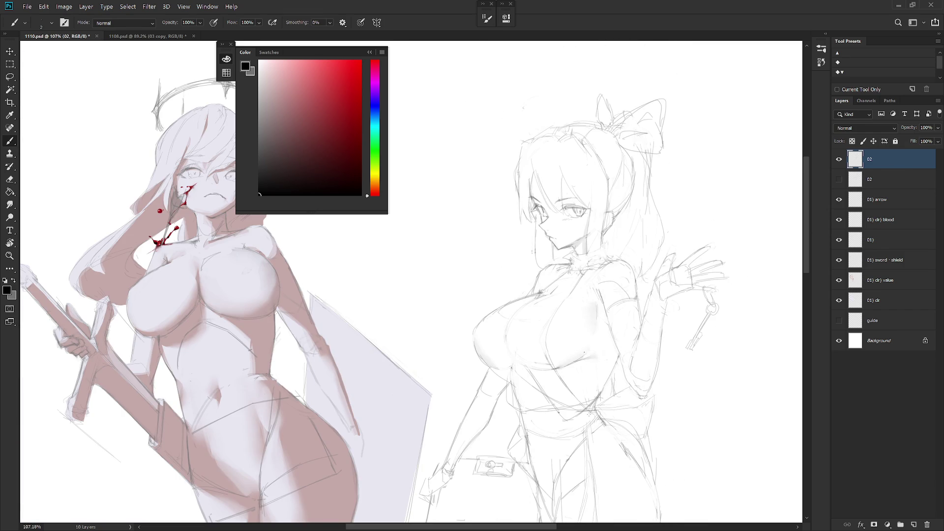
pyautogui.moveTo(588, 414); pyautogui.dragTo(670, 308)
pyautogui.click(656, 333)
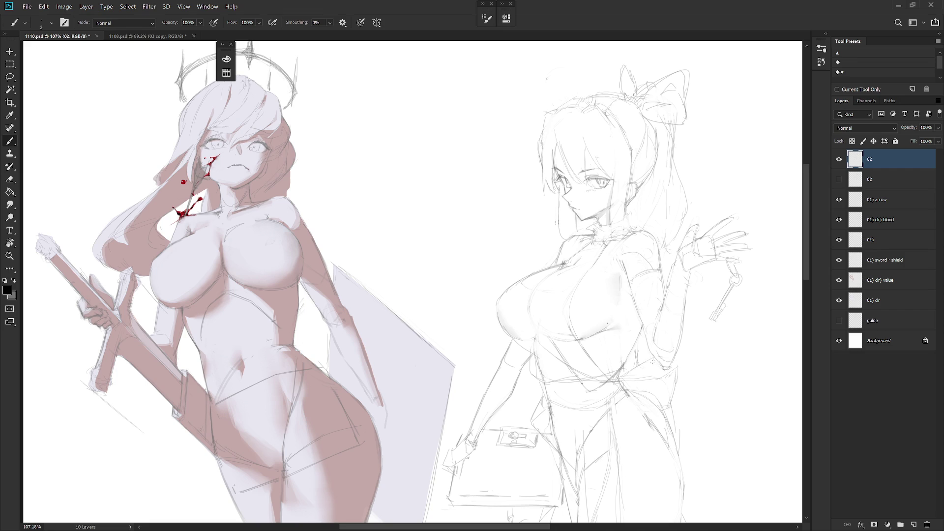
pyautogui.scroll(-5, 671, 343)
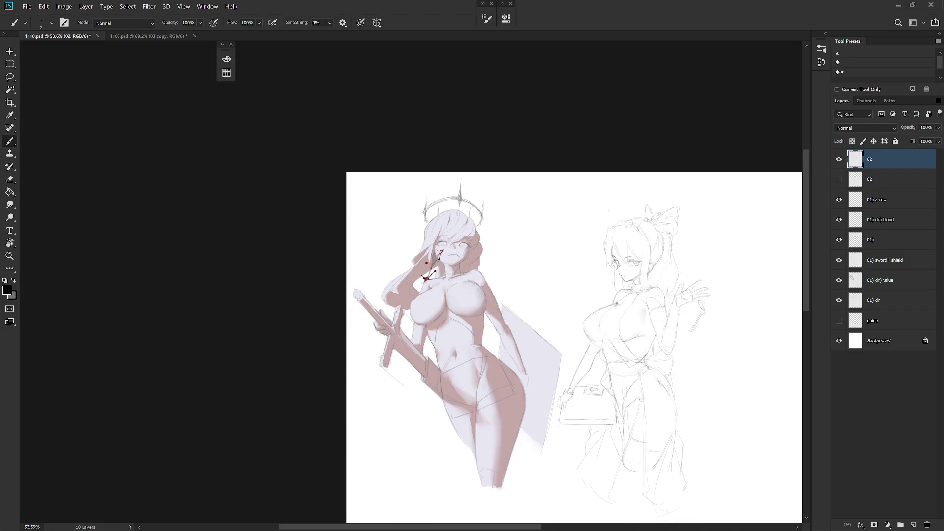
pyautogui.scroll(3, 656, 299)
# - Choose the Hard Round M40 brush preset and swap foreground and background colours
pyautogui.rightClick(659, 295)
pyautogui.click(760, 492)
pyautogui.press('Return')
pyautogui.press('x')
# - Erase the old chin and jaw lines, then redraw them with a long hair strand past the jaw
pyautogui.scroll(3, 590, 265)
pyautogui.moveTo(585, 265); pyautogui.dragTo(579, 305)
pyautogui.press('b')
pyautogui.moveTo(579, 246); pyautogui.dragTo(578, 315)
pyautogui.hotkey('ctrl', 'z')
pyautogui.moveTo(578, 256); pyautogui.dragTo(574, 321)
pyautogui.hotkey('ctrl', 'z')
pyautogui.moveTo(579, 257); pyautogui.dragTo(573, 322)
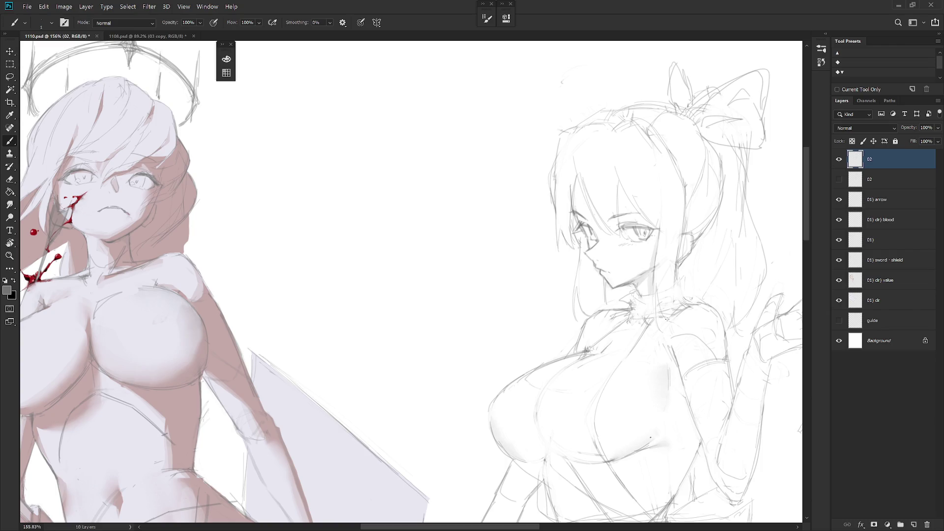
# - Sketch and tidy short collar strokes below the girl's neck
pyautogui.moveTo(686, 281); pyautogui.dragTo(678, 321)
pyautogui.press('e')
pyautogui.moveTo(674, 304); pyautogui.dragTo(678, 305)
pyautogui.press('b')
pyautogui.moveTo(673, 295); pyautogui.dragTo(677, 301)
pyautogui.hotkey('ctrl', 'z')
pyautogui.hotkey('ctrl', 'shift', 'z')
# - Cycle through the Pencil, Brush, Eraser and Lasso tools while adjusting the zoom on the face
pyautogui.hotkey('shift', 'b')
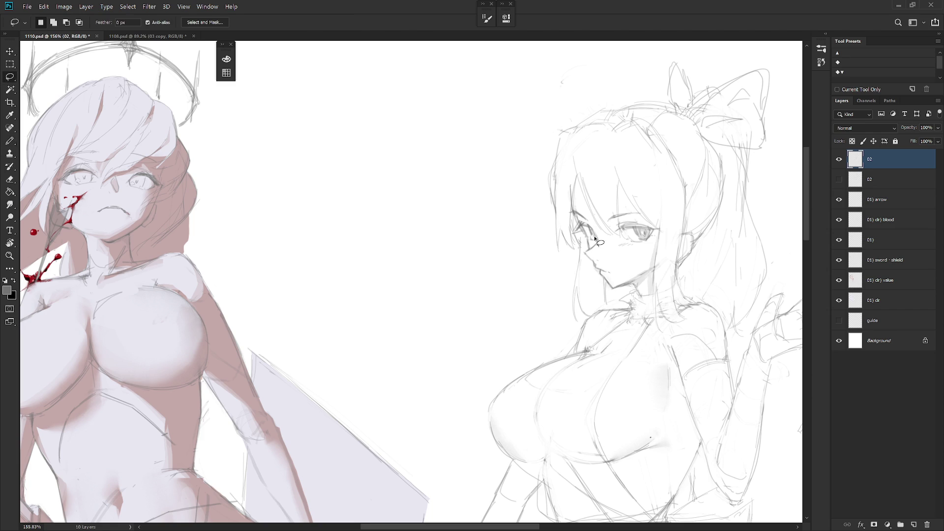
pyautogui.press('b')
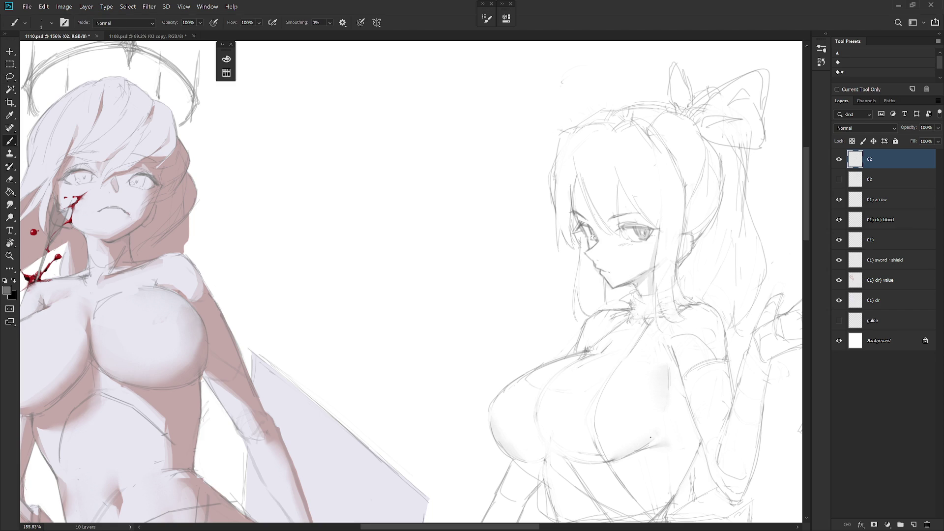
pyautogui.press('l')
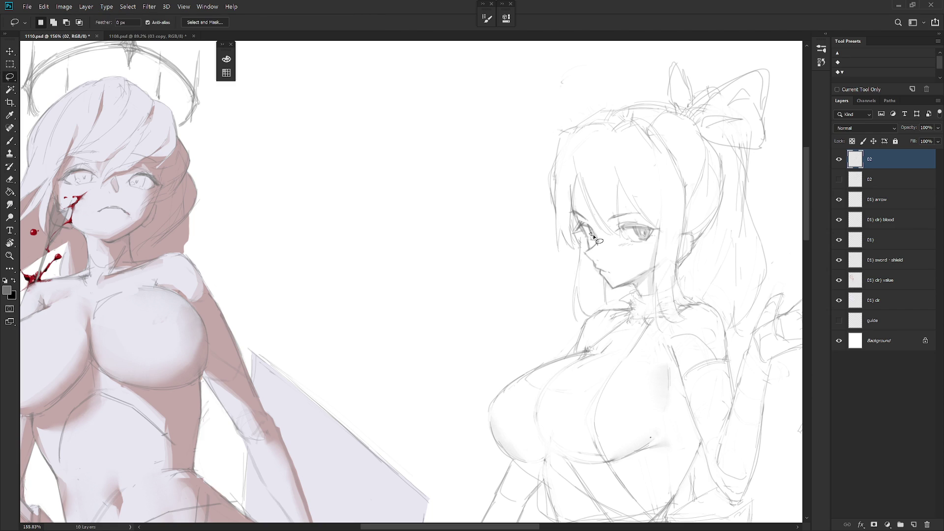
pyautogui.press('b')
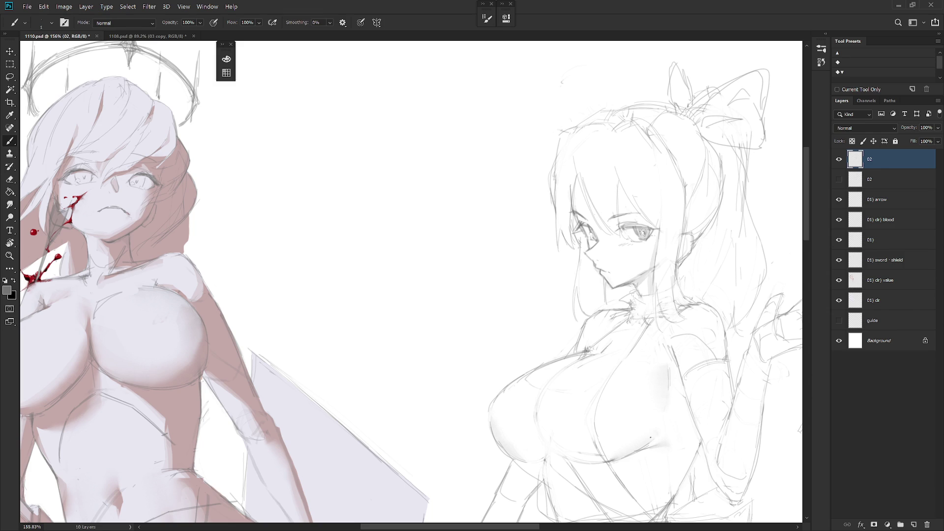
pyautogui.press('e')
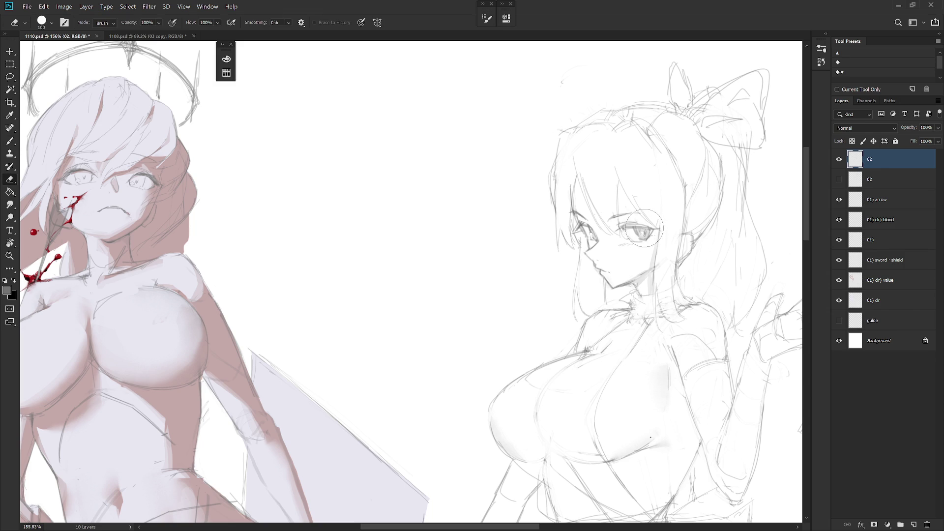
pyautogui.press('l')
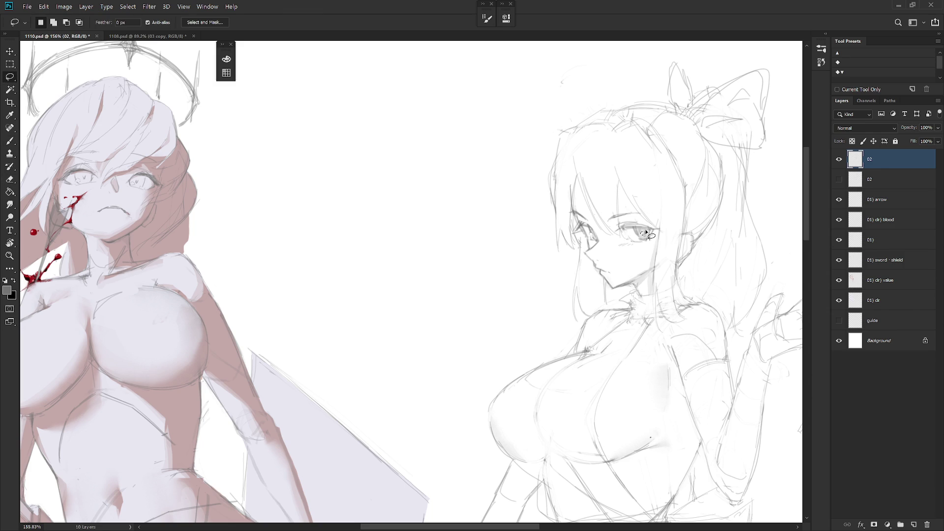
pyautogui.press('b')
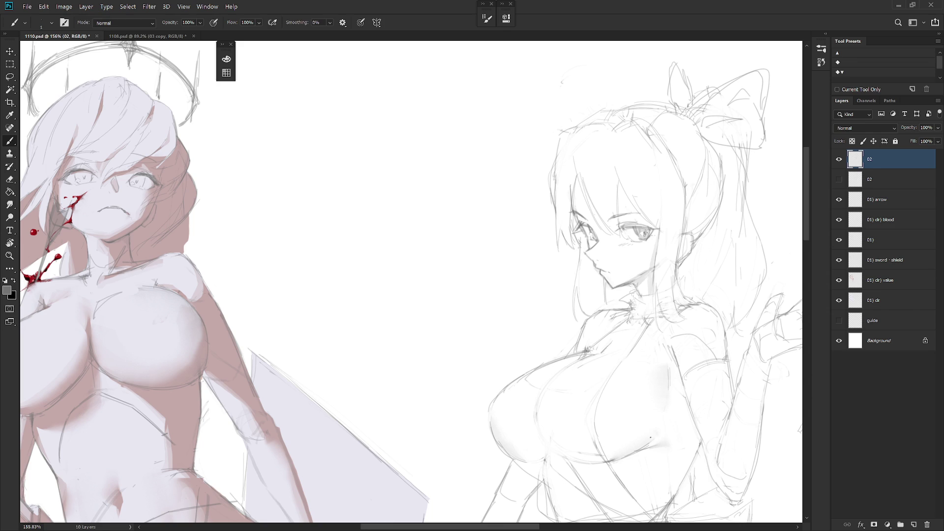
pyautogui.scroll(-5, 669, 216)
pyautogui.scroll(2, 590, 206)
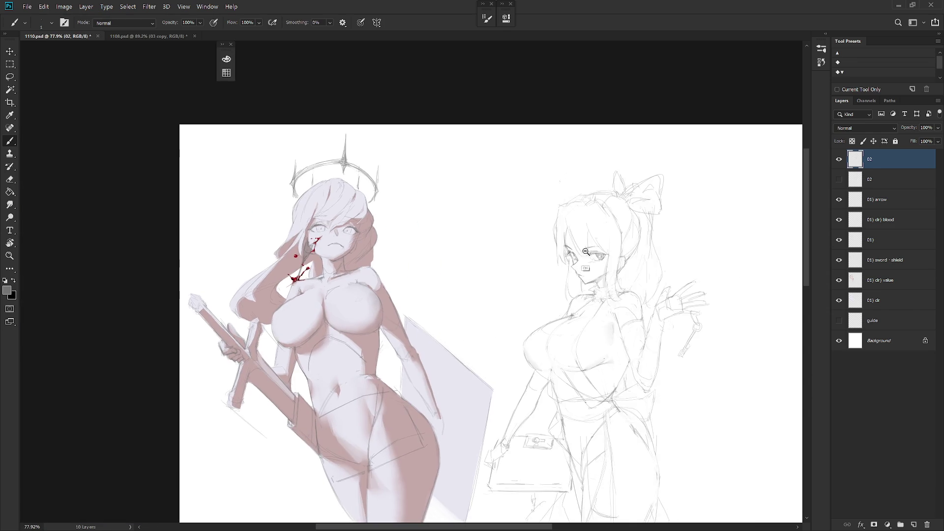
pyautogui.scroll(3, 546, 195)
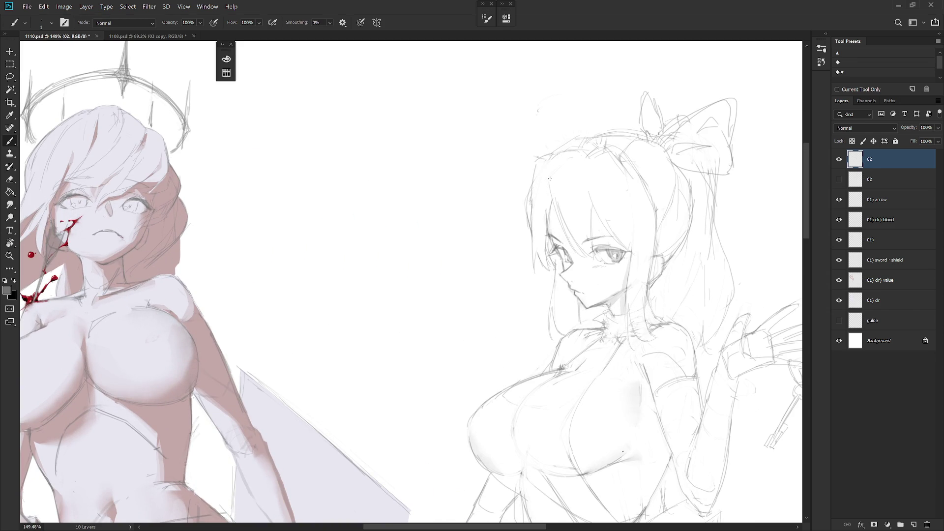
# - Redraw the girl's left hair edge with faint lines, undoing the failed attempts
pyautogui.press('l')
pyautogui.moveTo(543, 199); pyautogui.dragTo(549, 202)
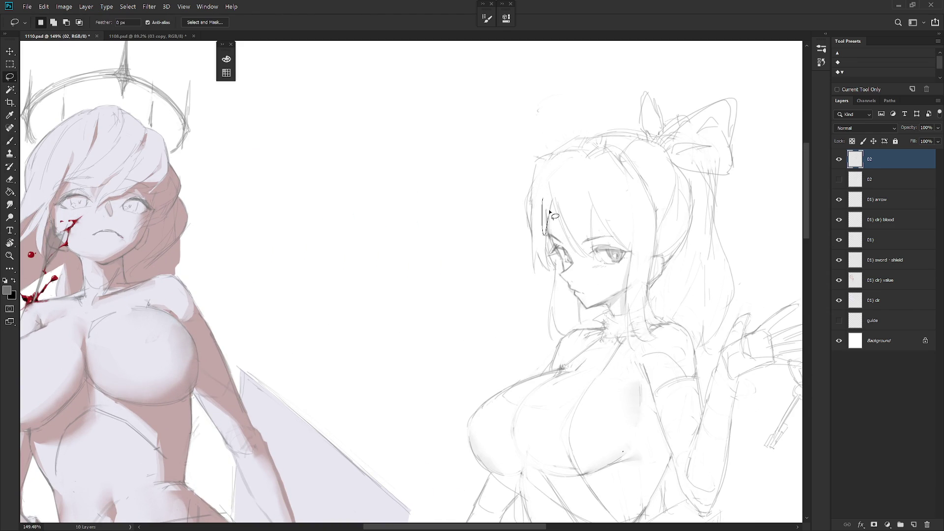
pyautogui.hotkey('ctrl', 'd')
pyautogui.press('b')
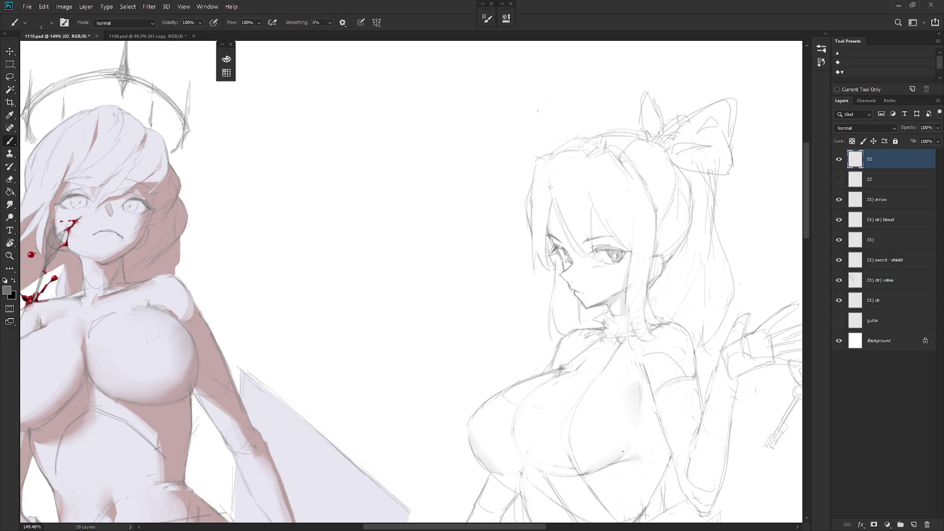
pyautogui.moveTo(545, 172); pyautogui.dragTo(547, 222)
pyautogui.hotkey('ctrl', 'z')
pyautogui.hotkey('ctrl', 'z')
pyautogui.moveTo(547, 207); pyautogui.dragTo(544, 242)
pyautogui.hotkey('ctrl', 'z')
pyautogui.moveTo(527, 203); pyautogui.dragTo(529, 225)
pyautogui.moveTo(537, 162); pyautogui.dragTo(533, 192)
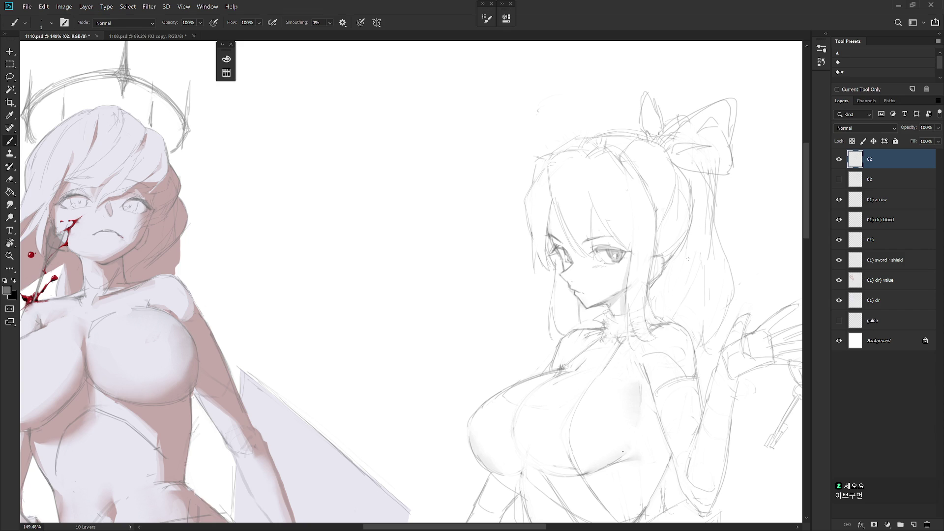
# - Centre the view on the girl and lasso a small spot on her forehead
pyautogui.moveTo(668, 386); pyautogui.dragTo(633, 401)
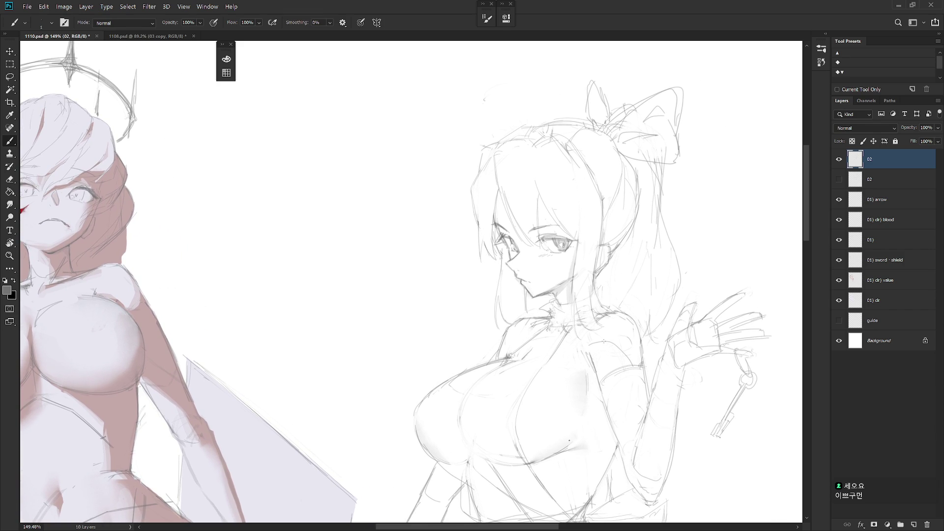
pyautogui.press('l')
pyautogui.moveTo(537, 216); pyautogui.dragTo(537, 241)
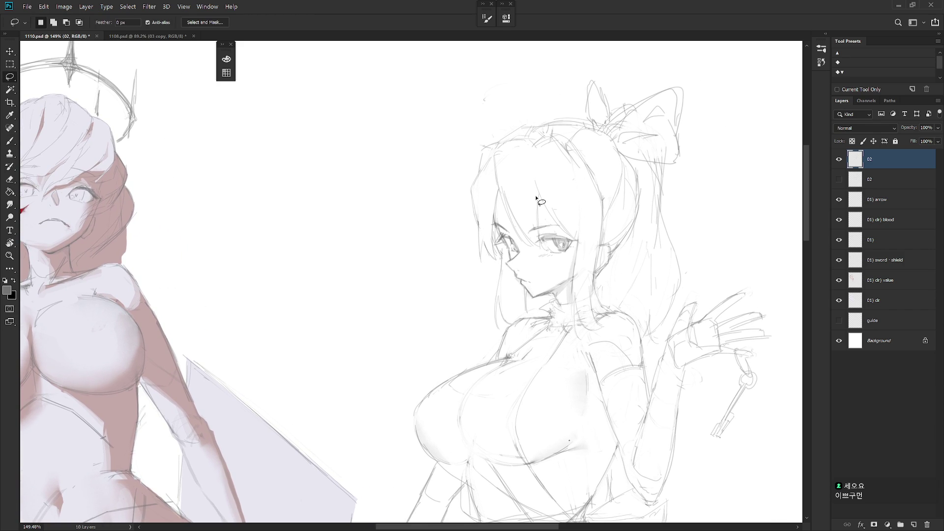
pyautogui.scroll(-3, 560, 181)
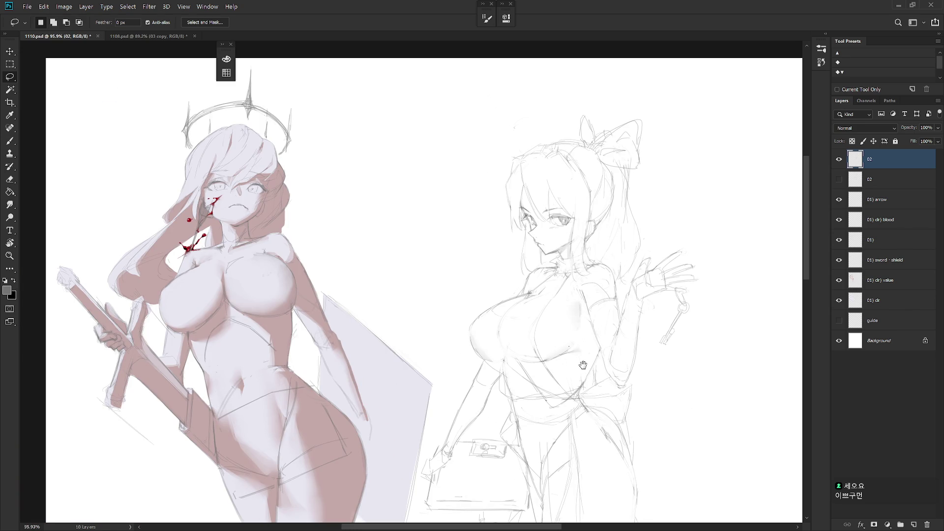
pyautogui.scroll(-3, 585, 369)
pyautogui.press('b')
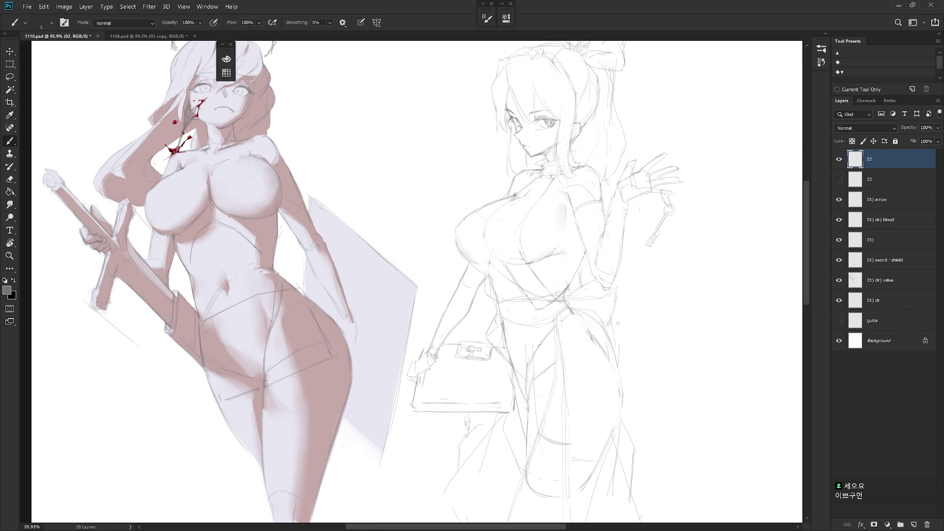
# - Flip the canvas view, sample the hair line colour and add a short stroke to the girl's hair
pyautogui.scroll(-2, 618, 323)
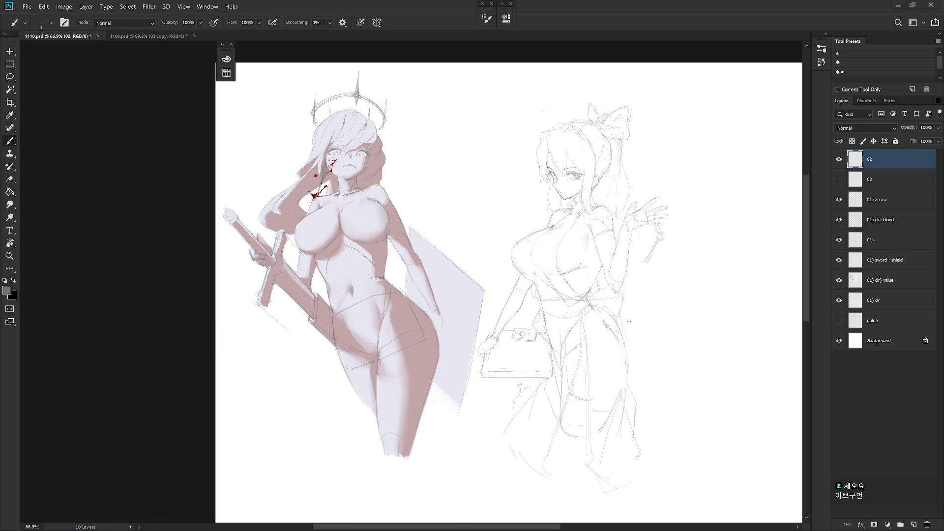
pyautogui.press('h')
pyautogui.scroll(3, 498, 201)
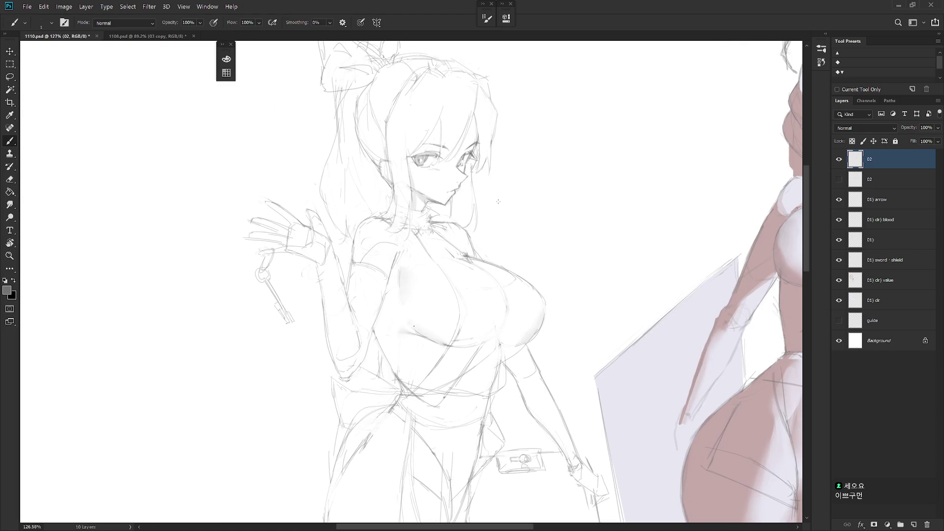
pyautogui.moveTo(500, 212); pyautogui.dragTo(568, 308)
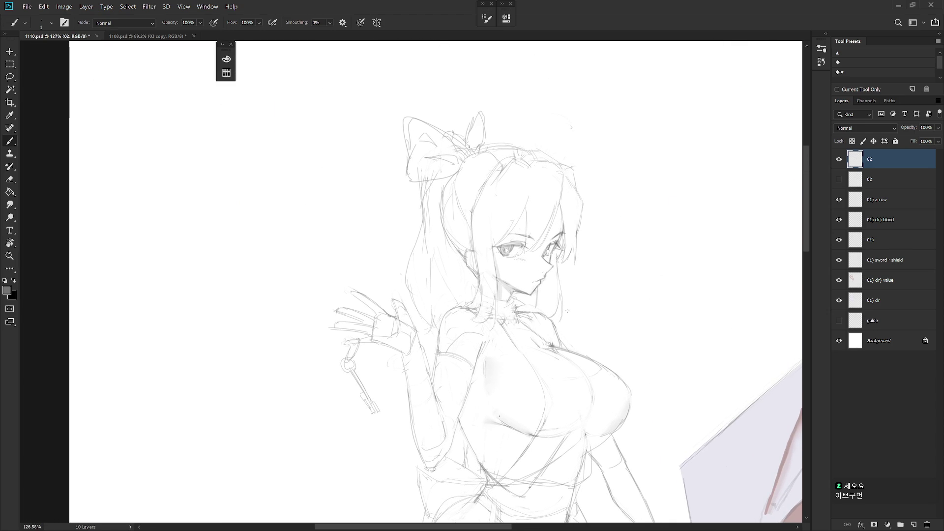
pyautogui.keyDown('alt'); pyautogui.click(450, 231); pyautogui.keyUp('alt')
pyautogui.moveTo(444, 206); pyautogui.dragTo(448, 186)
pyautogui.press('e')
pyautogui.press('b')
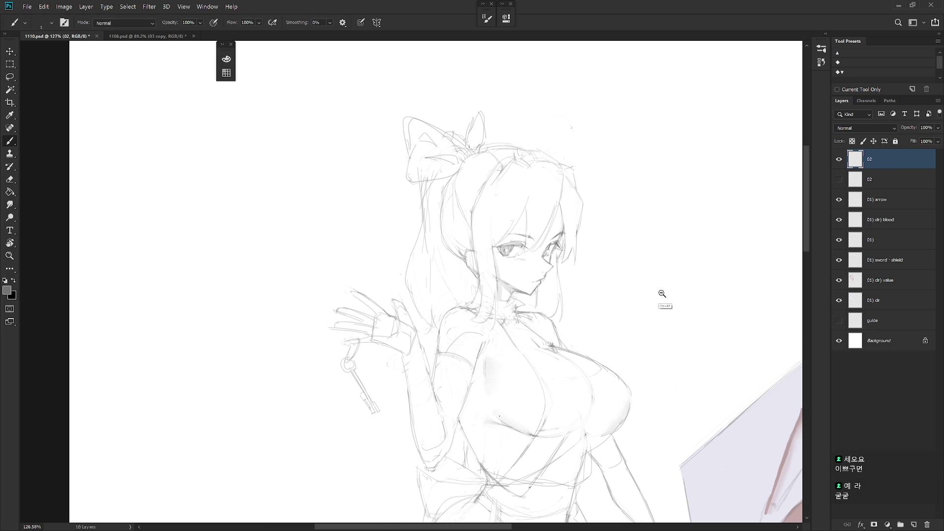
pyautogui.scroll(-5, 586, 186)
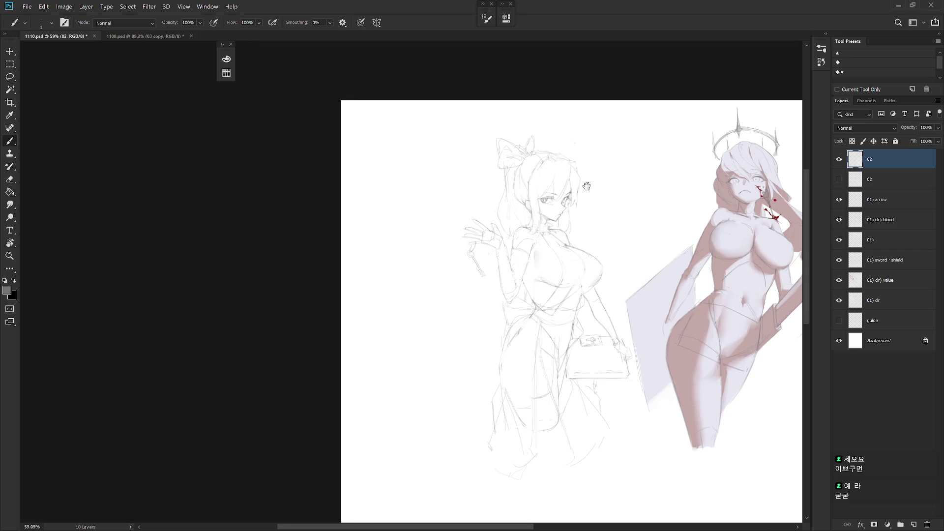
# - View the sketch at actual size and alternate Eraser and Brush to clean up the chest area
pyautogui.hotkey('ctrl', '1')
pyautogui.press('e')
pyautogui.press('b')
pyautogui.press('e')
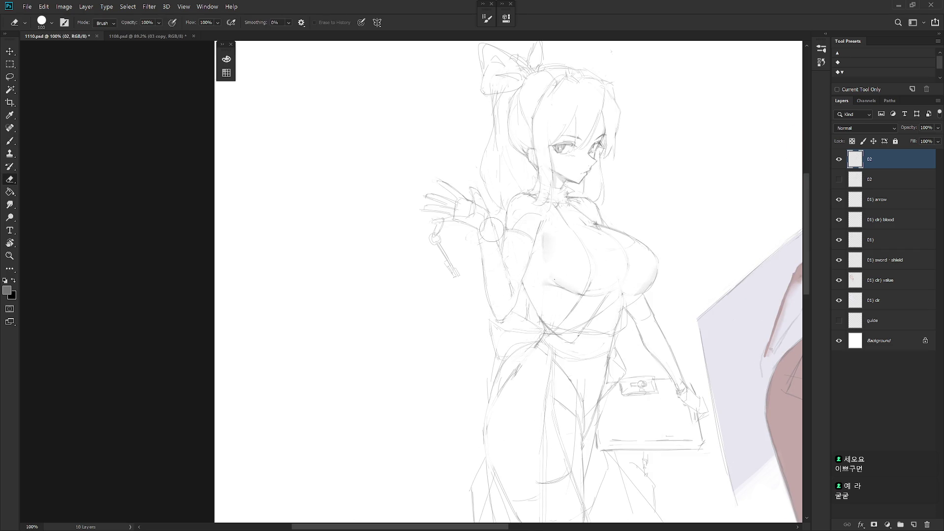
pyautogui.press('b')
pyautogui.press('e')
pyautogui.press('b')
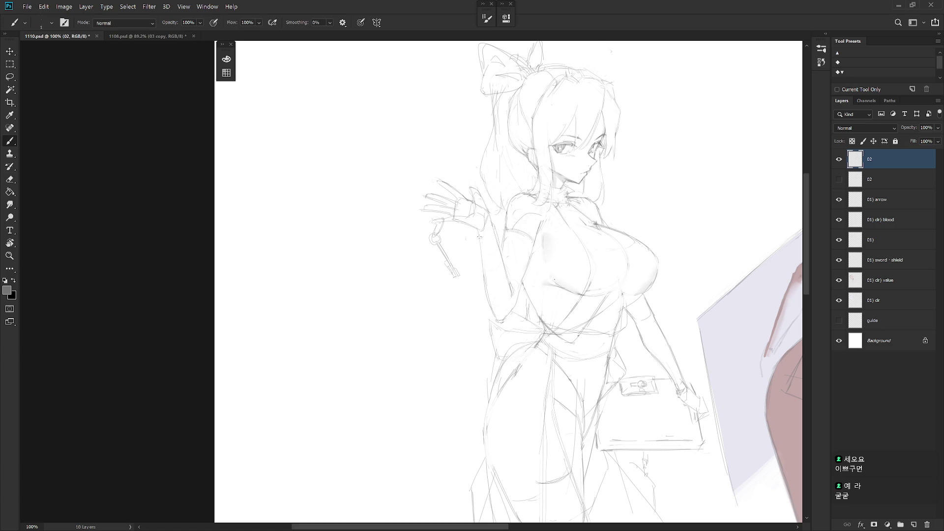
pyautogui.press('e')
pyautogui.press('b')
pyautogui.press('e')
pyautogui.press('b')
pyautogui.press('e')
pyautogui.press('b')
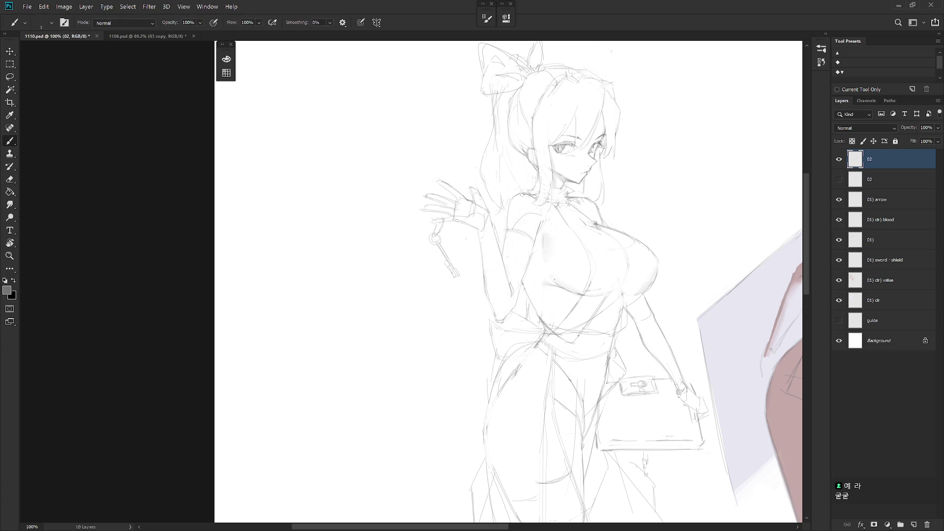
pyautogui.press('e')
pyautogui.press('b')
pyautogui.press('e')
pyautogui.press('b')
pyautogui.press('e')
pyautogui.press('b')
pyautogui.hscroll(3, 525, 272)
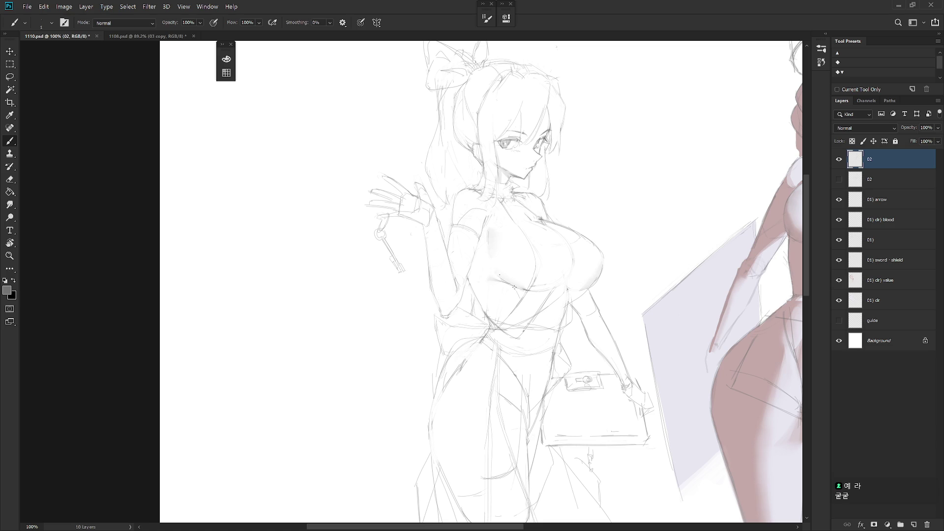
# - Shade the gap under the girl's chest grey with the pencil and tidy the edge
pyautogui.press('r')
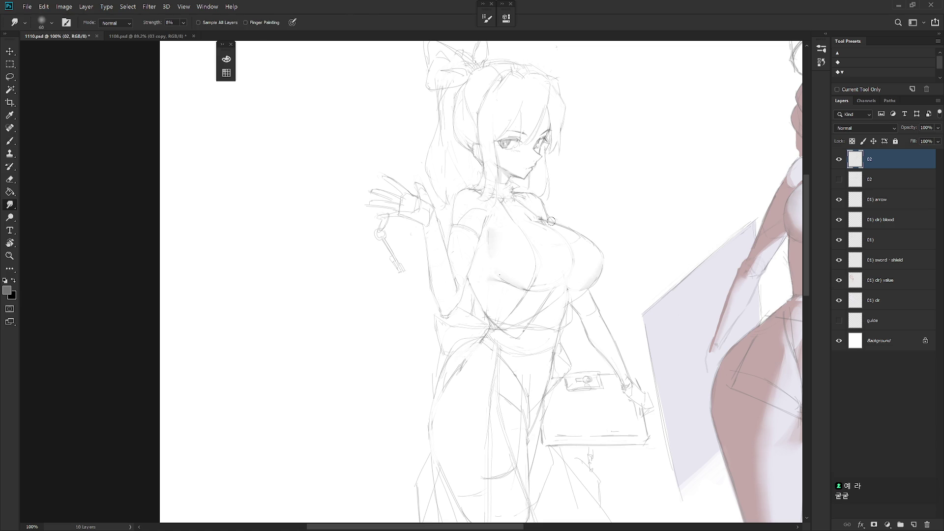
pyautogui.press('b')
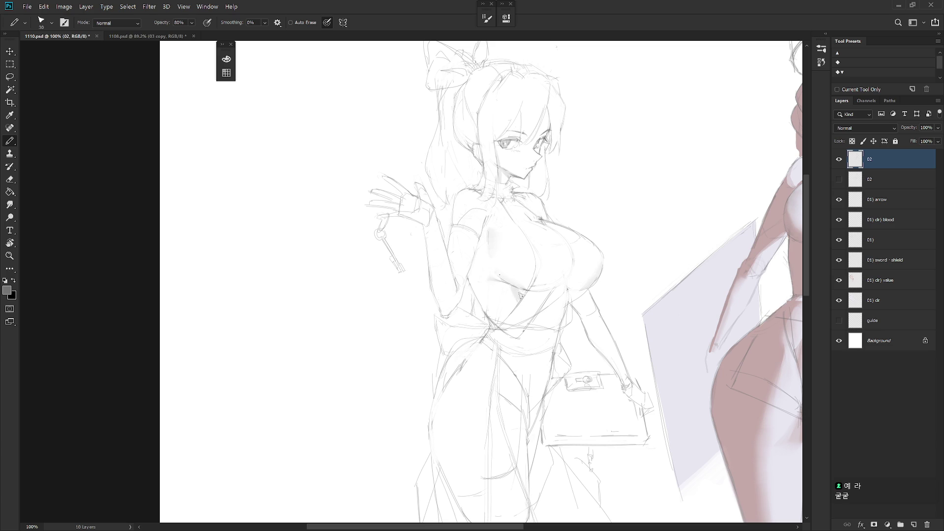
pyautogui.moveTo(519, 290); pyautogui.dragTo(506, 285)
pyautogui.press('e')
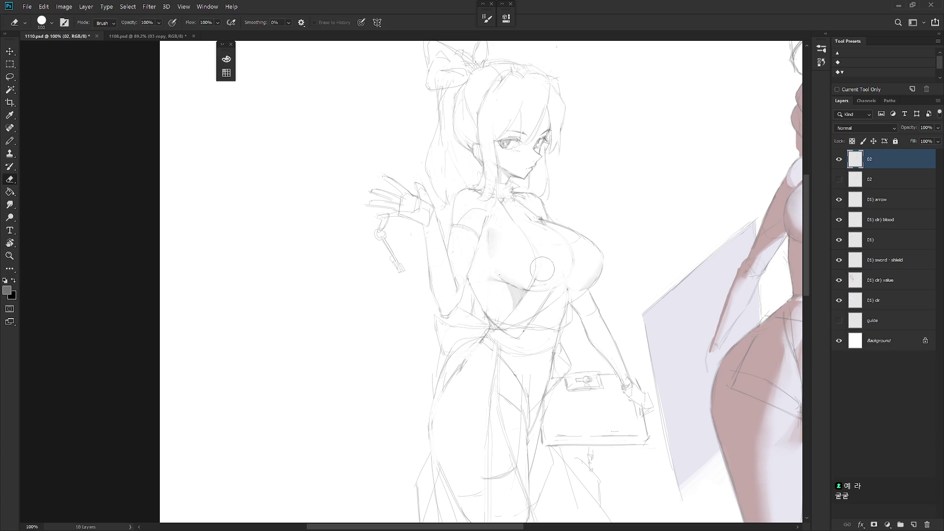
pyautogui.press('l')
pyautogui.moveTo(541, 272); pyautogui.dragTo(540, 268)
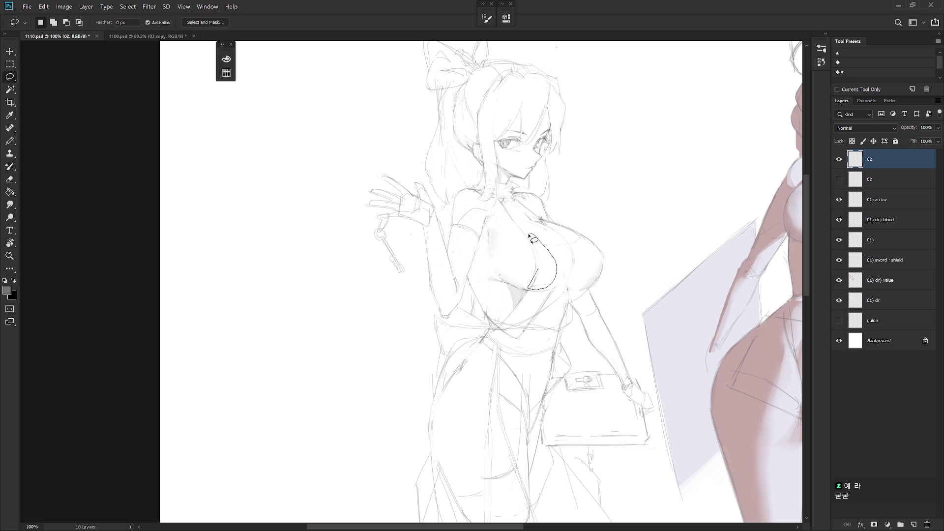
pyautogui.press('b')
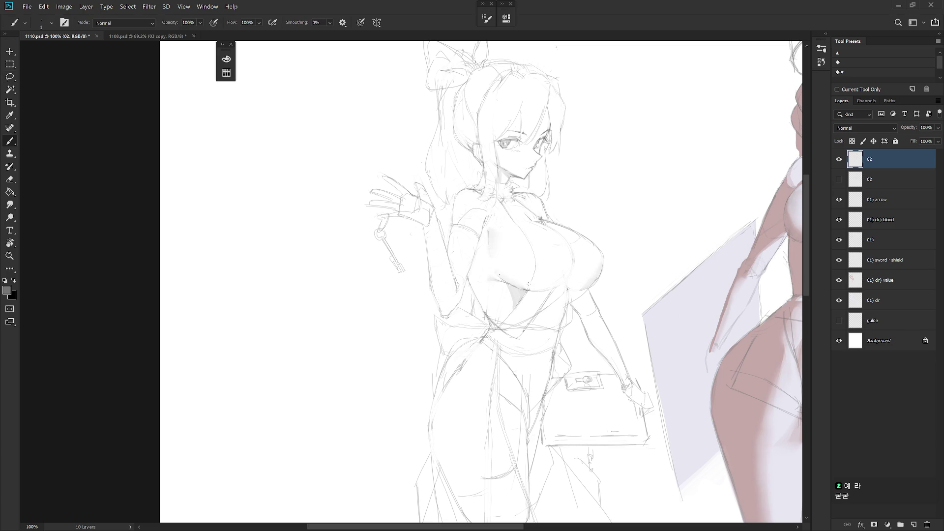
# - Mirror the canvas horizontally and lasso a thin strip along the chest shading
pyautogui.press('h')
pyautogui.press('l')
pyautogui.hscroll(5, 534, 275)
pyautogui.moveTo(528, 272); pyautogui.dragTo(523, 257)
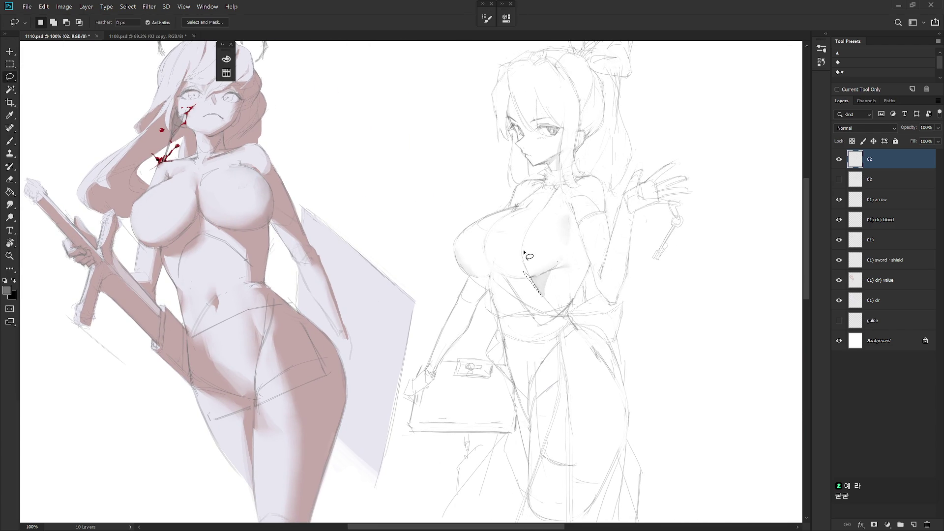
pyautogui.hotkey('ctrl', 'd')
pyautogui.press('b')
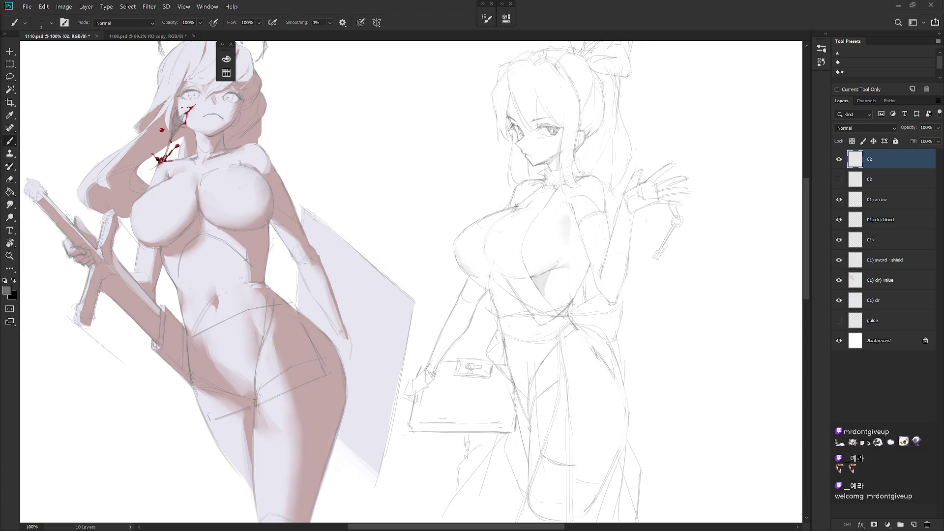
pyautogui.hotkey('ctrl', '-')
pyautogui.hotkey('ctrl', '-')
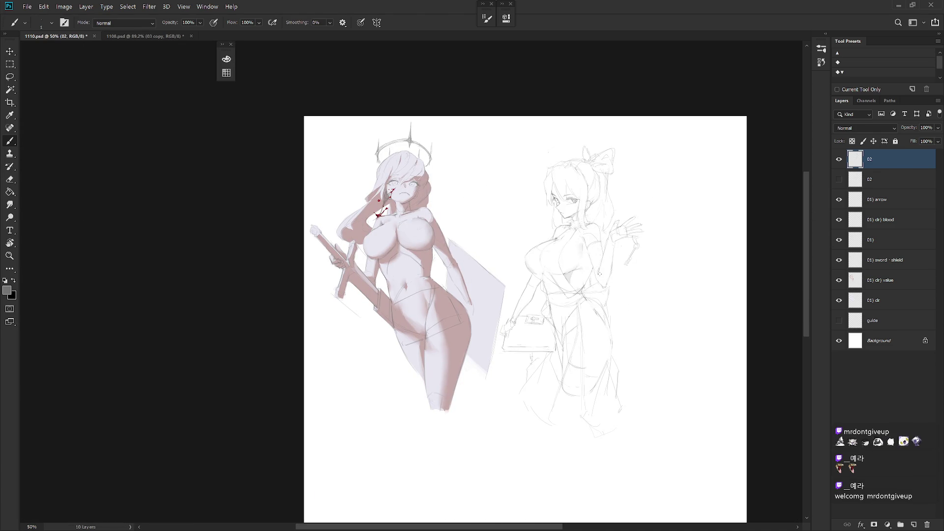
# - Toggle the two 02 layers' visibility to compare them, then delete the hidden second one
pyautogui.click(839, 179)
pyautogui.click(839, 159)
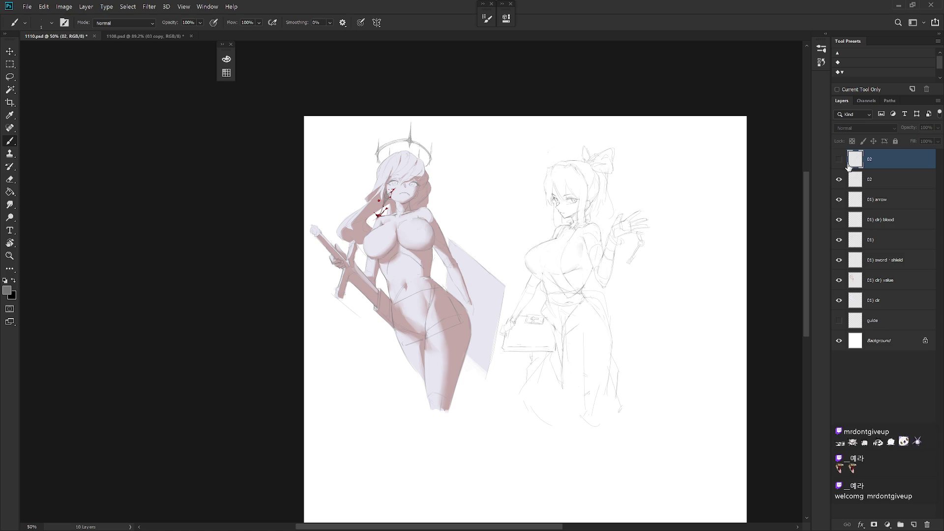
pyautogui.click(838, 159)
pyautogui.click(839, 179)
pyautogui.click(874, 177)
pyautogui.press('Delete')
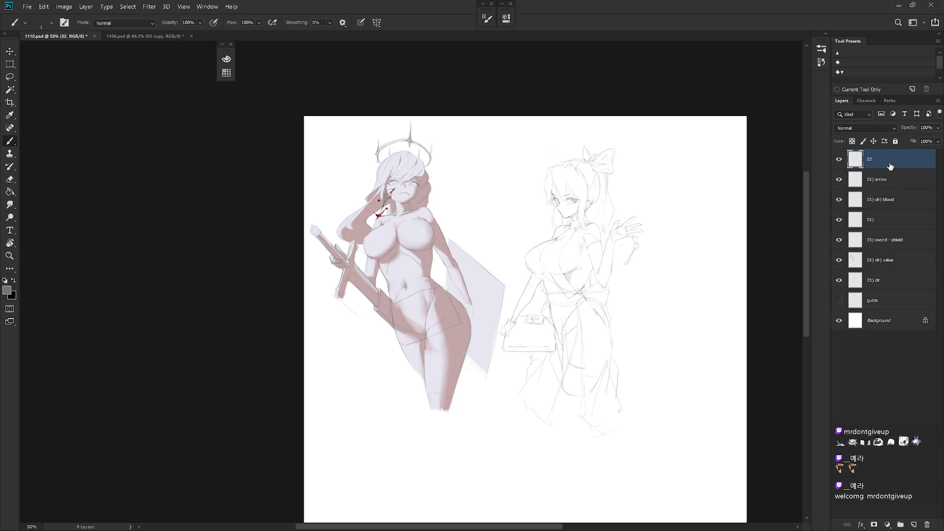
# - Zoom in on the girl's bag and start, then cancel, a lasso selection near its handle
pyautogui.moveTo(560, 335)
pyautogui.mouseDown()
pyautogui.moveTo(585, 319)
pyautogui.moveTo(599, 383)
pyautogui.mouseUp()
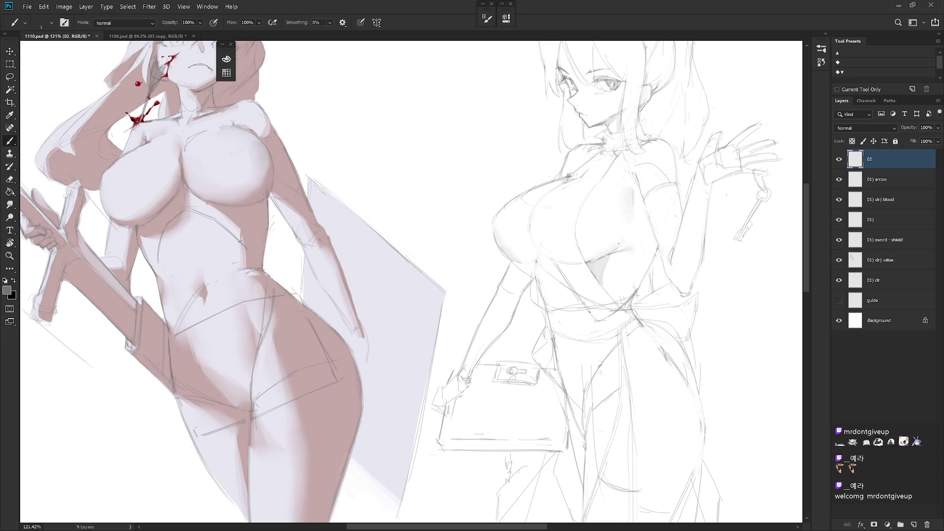
pyautogui.moveTo(600, 370); pyautogui.dragTo(567, 304)
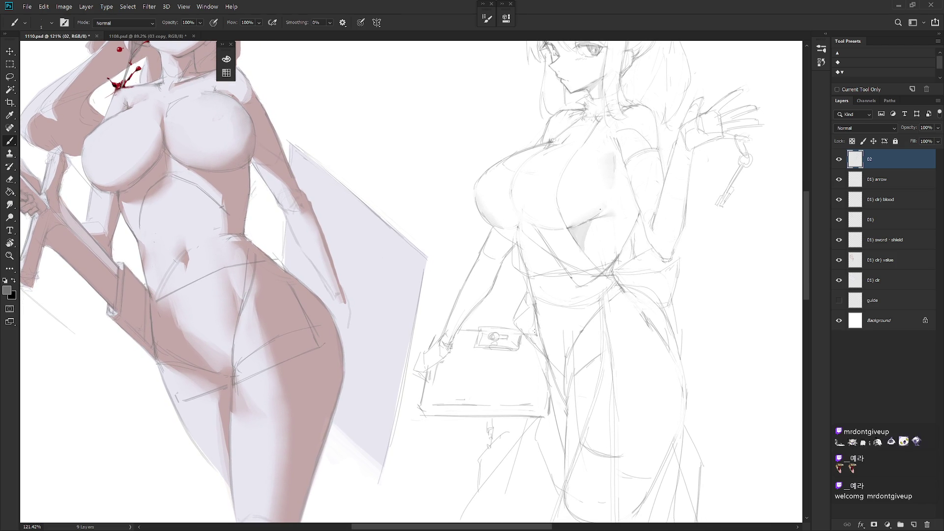
pyautogui.press('l')
pyautogui.moveTo(543, 344); pyautogui.dragTo(547, 352)
pyautogui.click(544, 343)
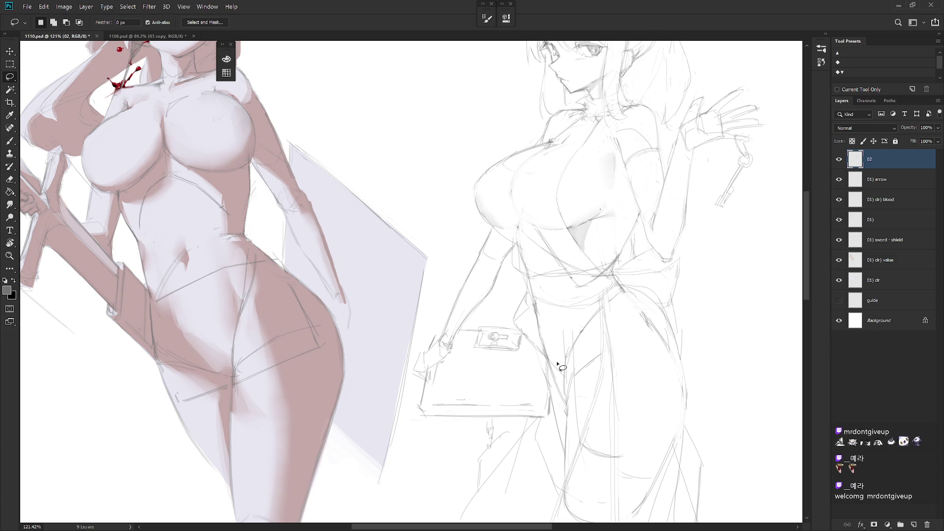
pyautogui.press('b')
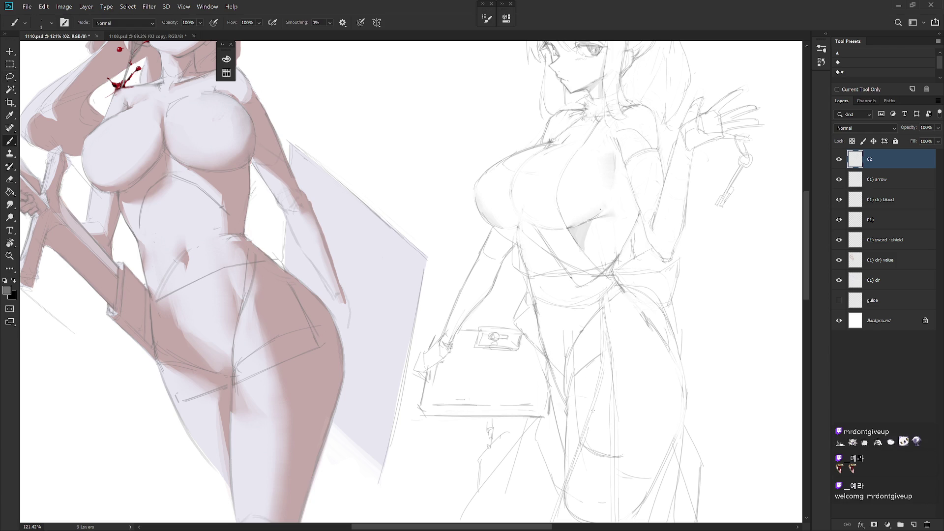
pyautogui.scroll(-2, 593, 410)
pyautogui.scroll(-1, 541, 363)
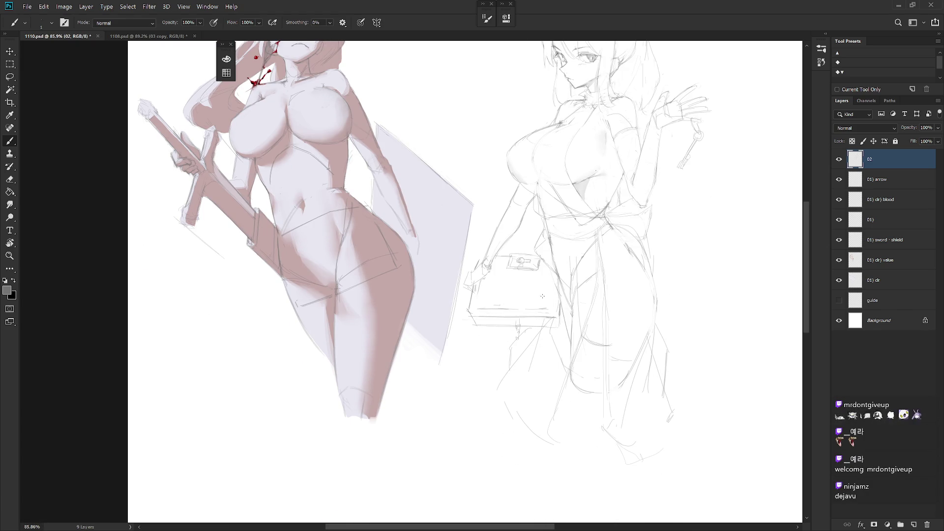
# - Draw a grey pencil band along the bag's bottom edge, lighten it with the eraser, and unmirror the view
pyautogui.press('l')
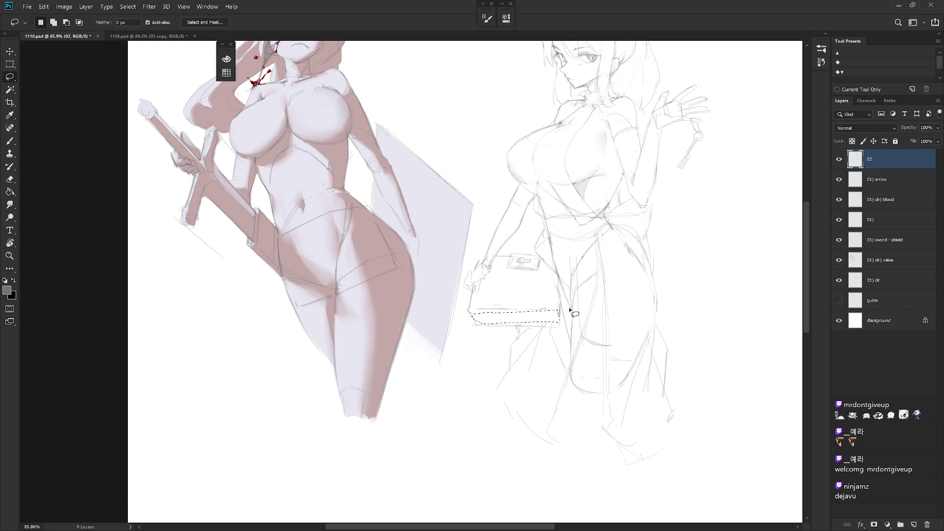
pyautogui.press('b')
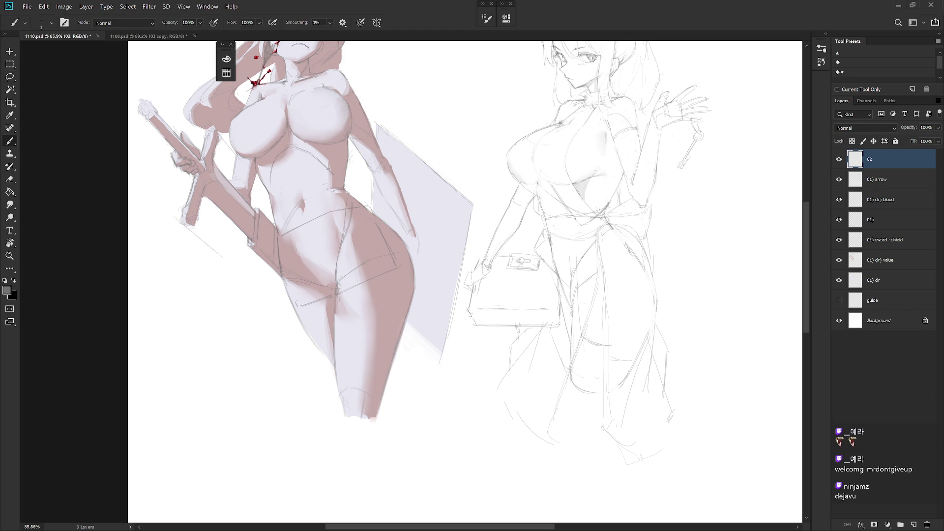
pyautogui.press('e')
pyautogui.press('b')
pyautogui.hotkey('shift', 'b')
pyautogui.moveTo(484, 319)
pyautogui.mouseDown()
pyautogui.moveTo(555, 320)
pyautogui.moveTo(473, 320)
pyautogui.moveTo(560, 323)
pyautogui.mouseUp()
pyautogui.press('e')
pyautogui.moveTo(479, 317); pyautogui.dragTo(549, 317)
pyautogui.moveTo(550, 319)
pyautogui.mouseDown()
pyautogui.moveTo(476, 322)
pyautogui.moveTo(560, 321)
pyautogui.mouseUp()
pyautogui.press('b')
pyautogui.press('h')
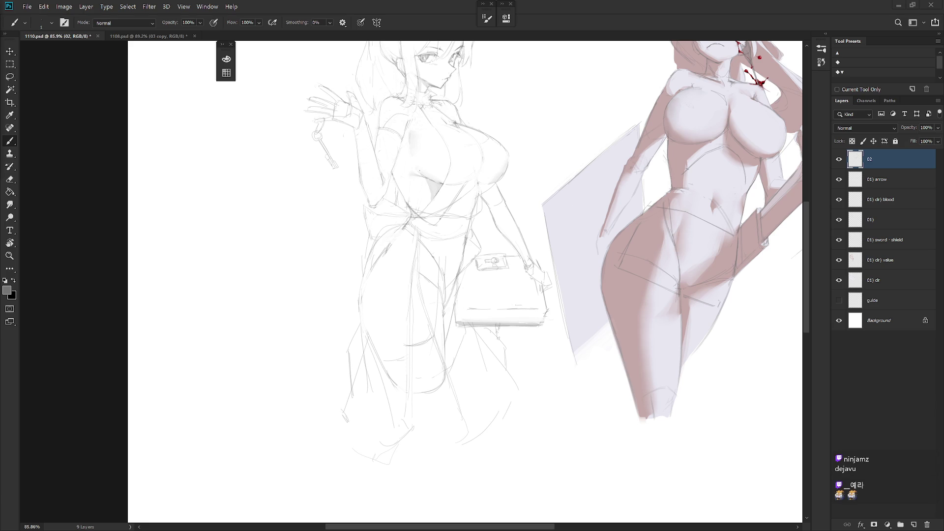
pyautogui.scroll(3, 752, 74)
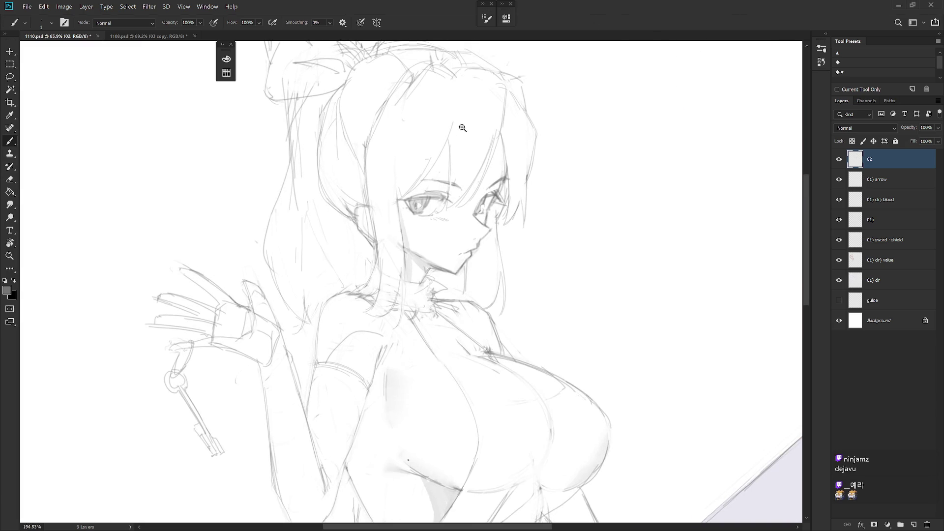
# - Reframe both figures, then switch to the 1108.psd tab and close it
pyautogui.scroll(-2, 546, 226)
pyautogui.scroll(-1, 546, 227)
pyautogui.scroll(-1, 499, 238)
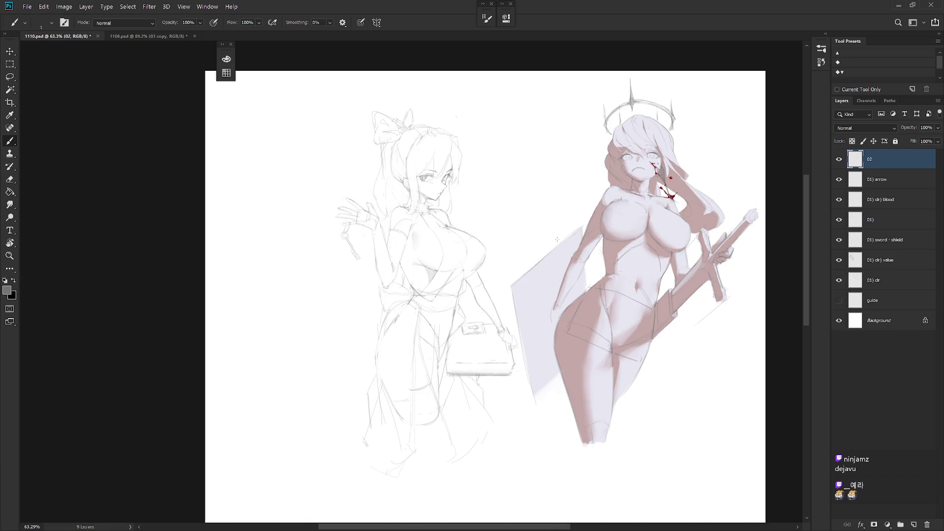
pyautogui.scroll(1, 661, 229)
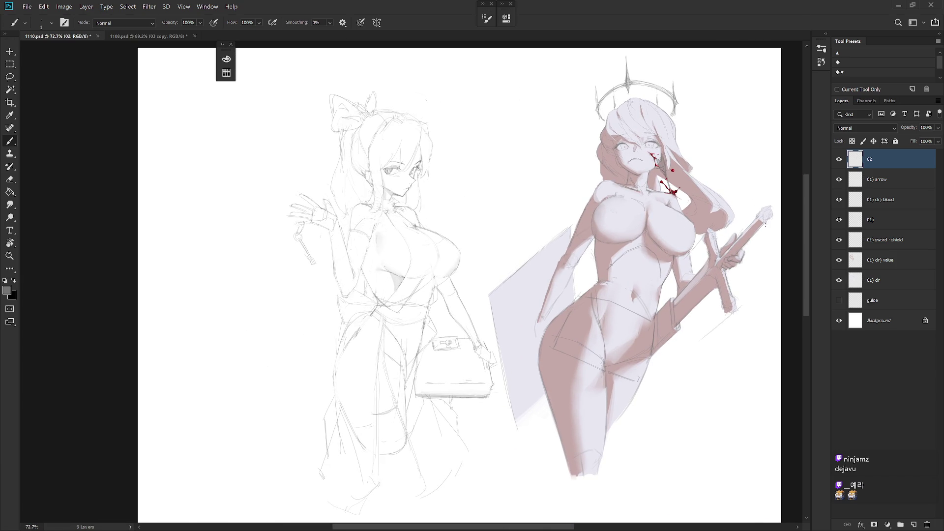
pyautogui.moveTo(602, 320); pyautogui.dragTo(588, 328)
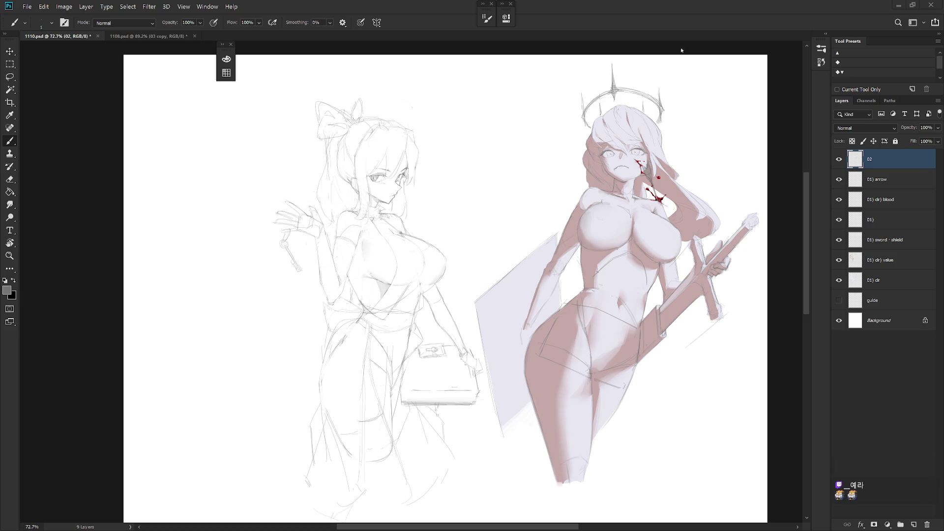
pyautogui.click(152, 36)
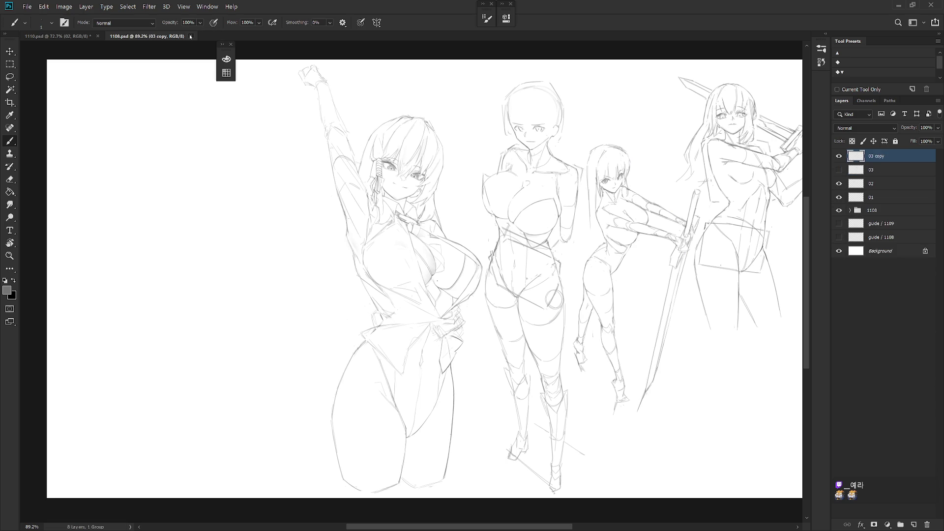
pyautogui.click(191, 36)
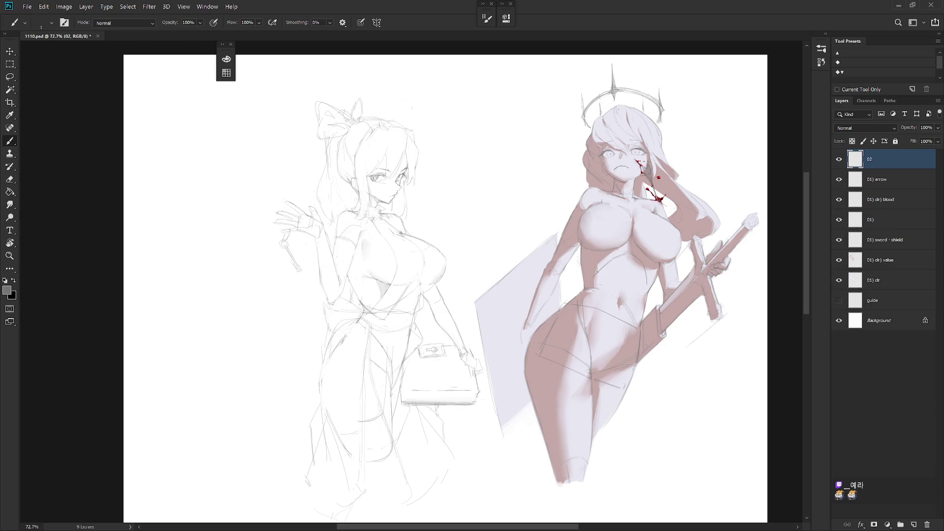
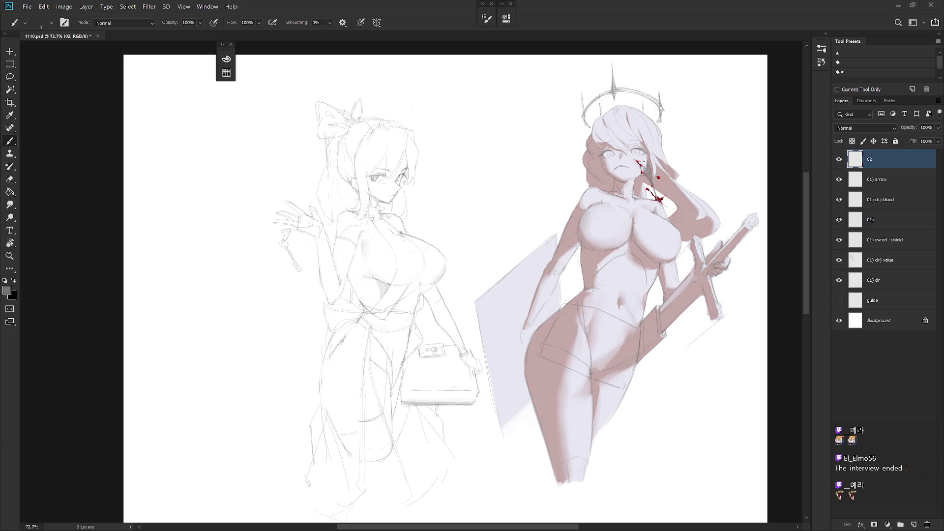
# - Flip the canvas view horizontally and zoom in on both figures' upper bodies
pyautogui.press('h')
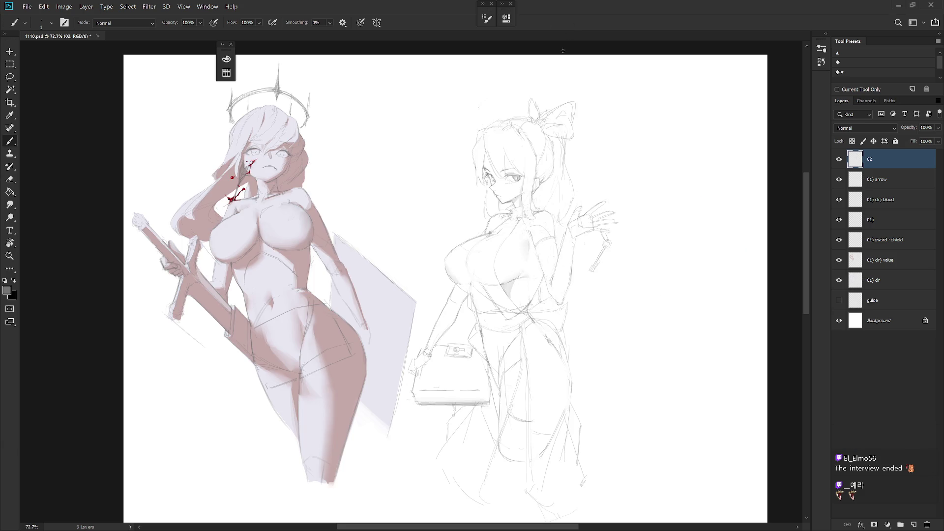
pyautogui.scroll(3, 490, 246)
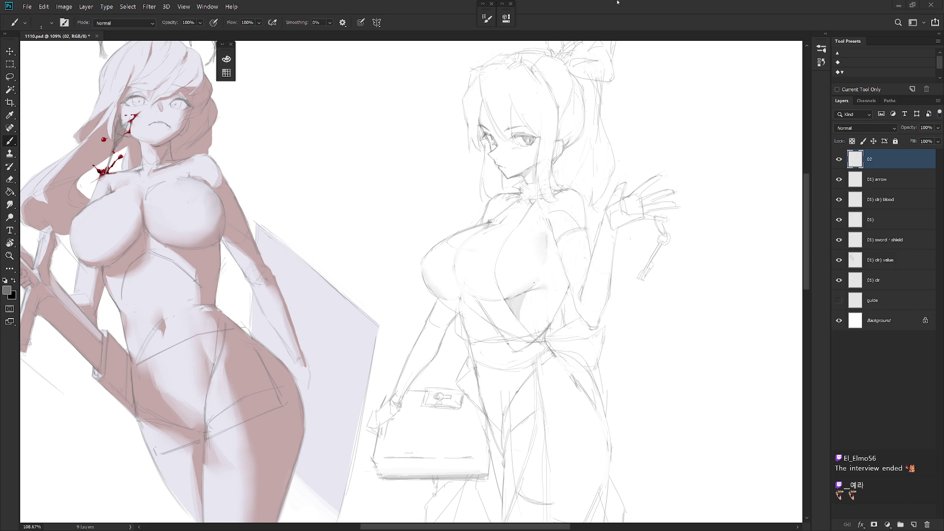
pyautogui.moveTo(474, 208)
pyautogui.mouseDown()
pyautogui.moveTo(468, 186)
pyautogui.moveTo(592, 197)
pyautogui.mouseUp()
pyautogui.scroll(-1, 550, 194)
pyautogui.scroll(-1, 550, 194)
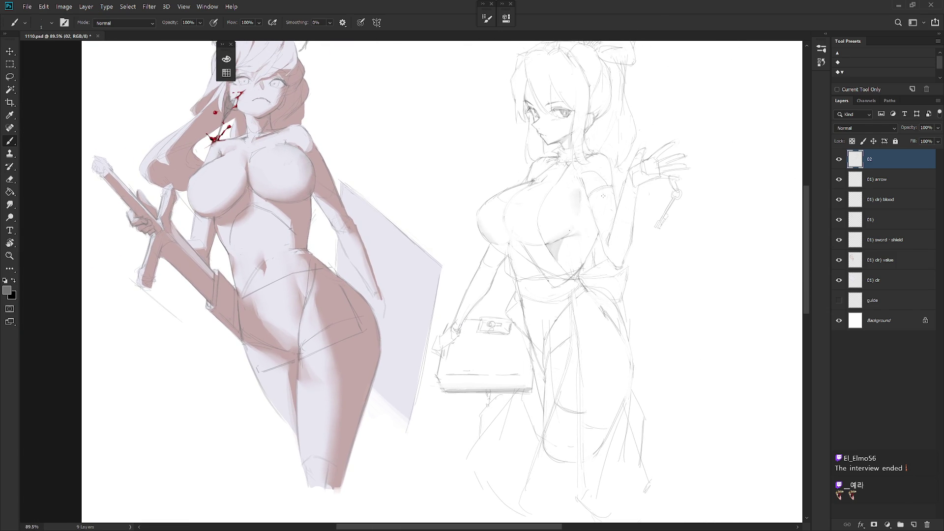
pyautogui.scroll(2, 573, 197)
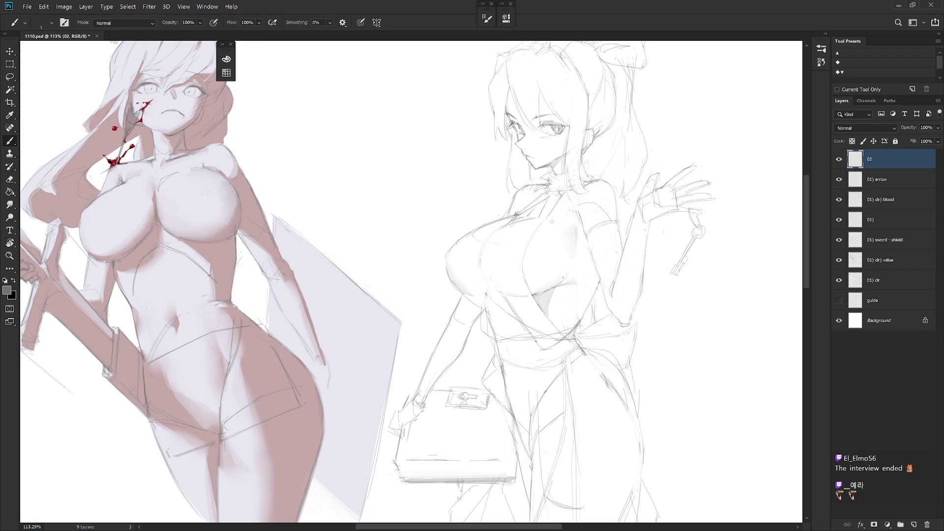
# - Erase the faint stray lines on the sketched figure's chest outline
pyautogui.press('e')
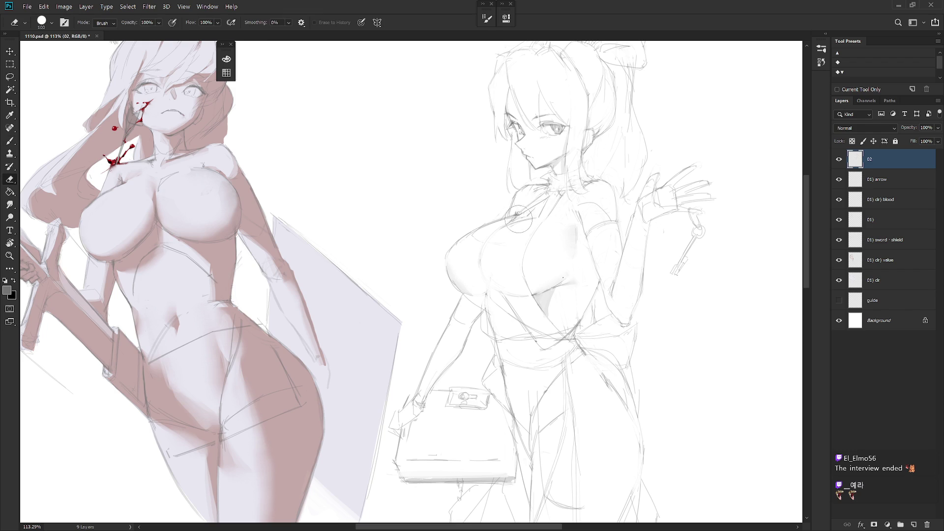
pyautogui.press('b')
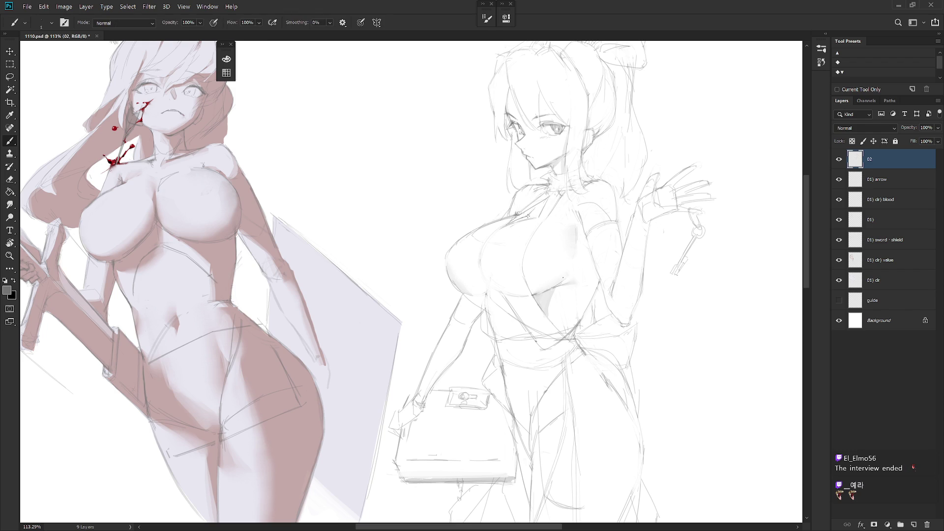
pyautogui.press('e')
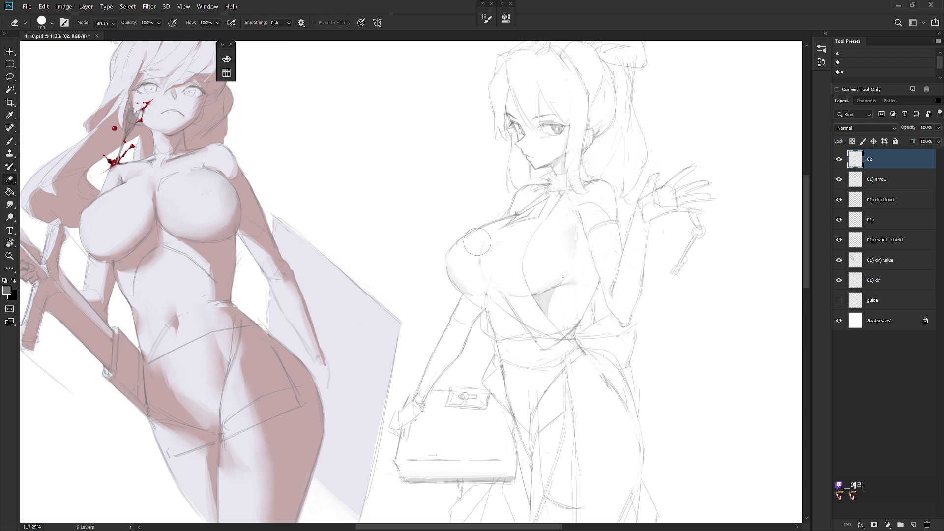
pyautogui.moveTo(505, 240); pyautogui.dragTo(521, 206)
pyautogui.press('b')
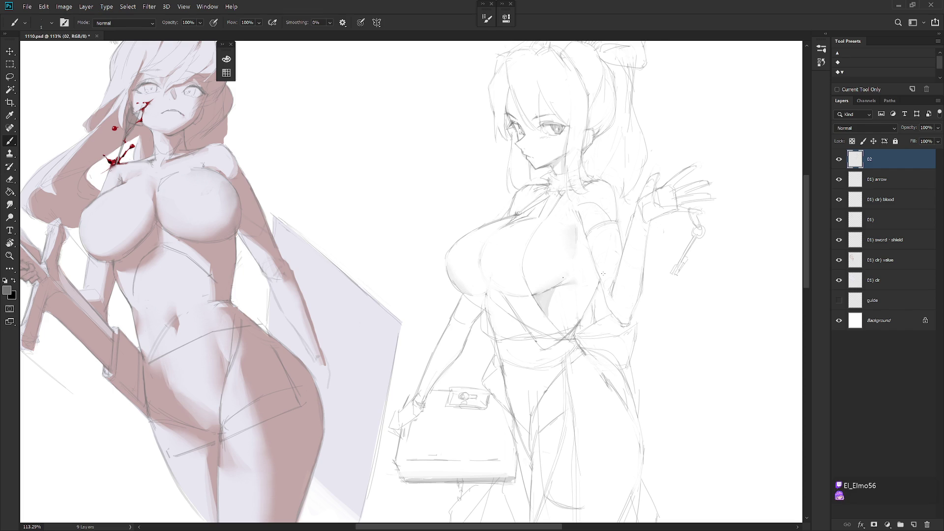
# - Add short pencil strokes on both sides of the sketched figure's waist
pyautogui.scroll(-3, 603, 273)
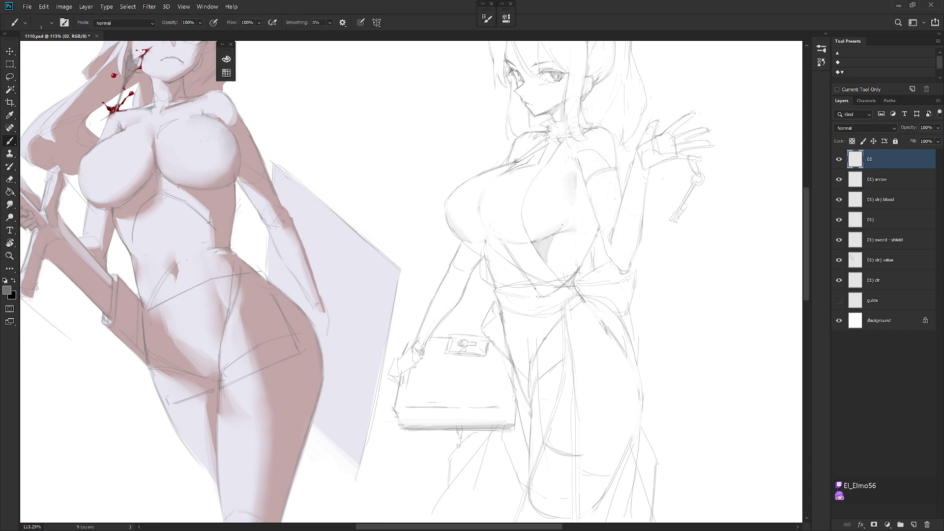
pyautogui.moveTo(502, 292); pyautogui.dragTo(520, 290)
pyautogui.press('e')
pyautogui.press('b')
pyautogui.press('e')
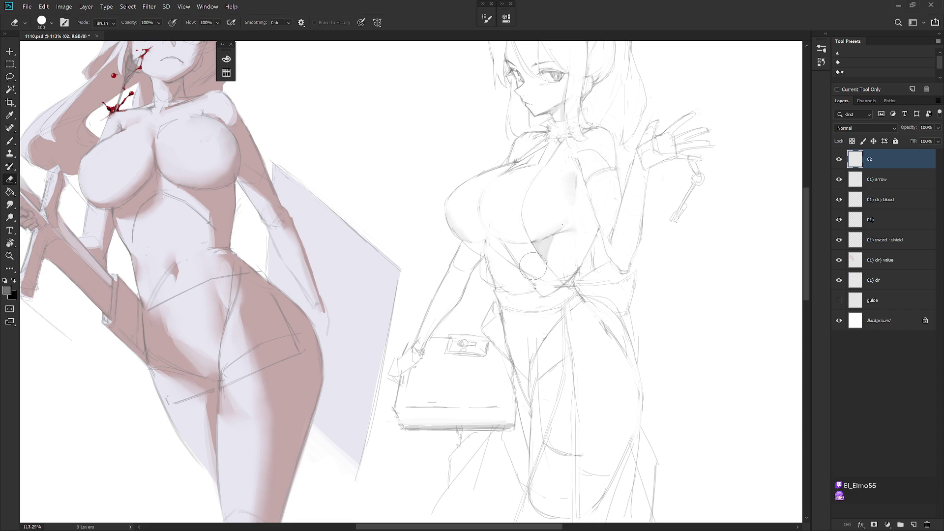
pyautogui.press('b')
pyautogui.press('e')
pyautogui.press('b')
pyautogui.moveTo(565, 287); pyautogui.dragTo(551, 291)
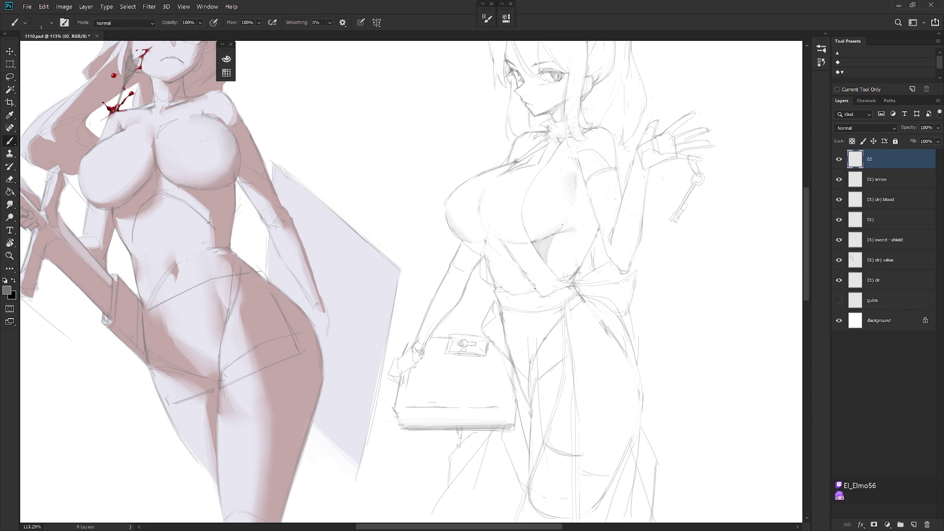
pyautogui.press('e')
pyautogui.press('b')
pyautogui.scroll(-3, 538, 344)
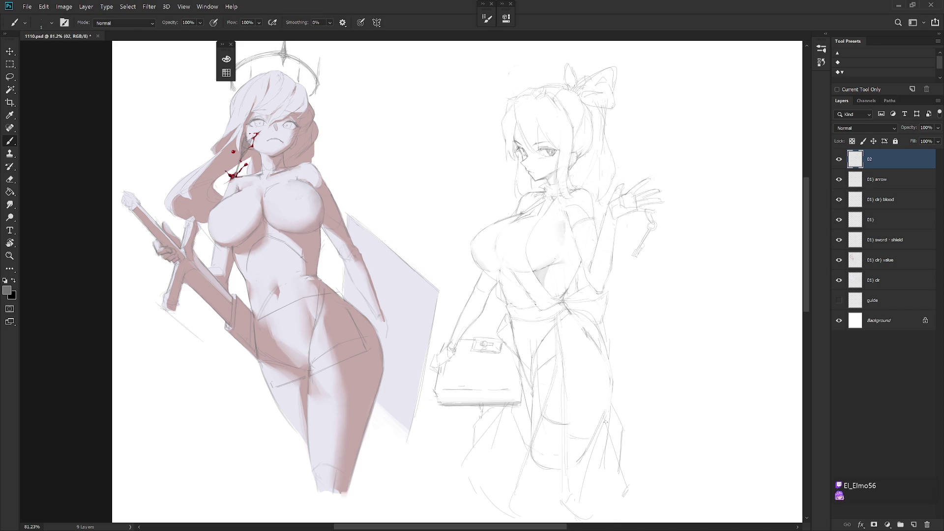
pyautogui.press('e')
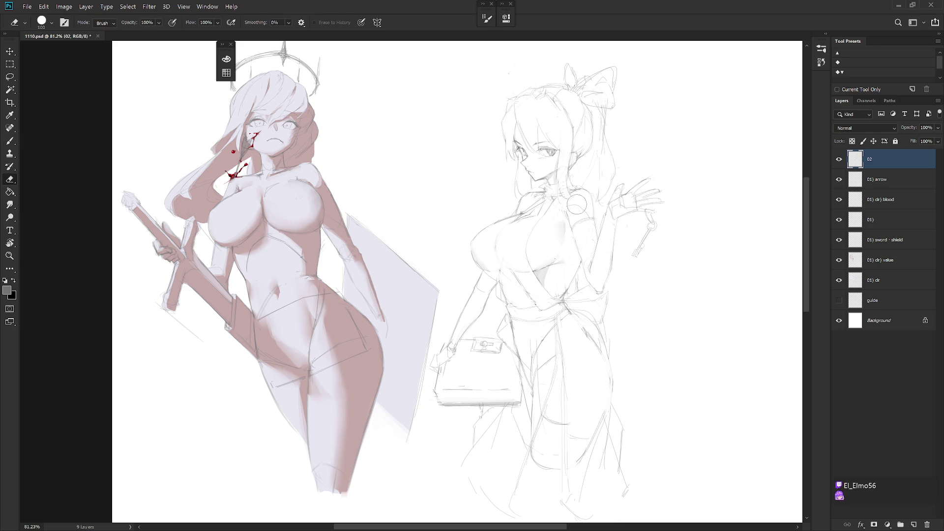
pyautogui.scroll(2, 583, 209)
pyautogui.press('b')
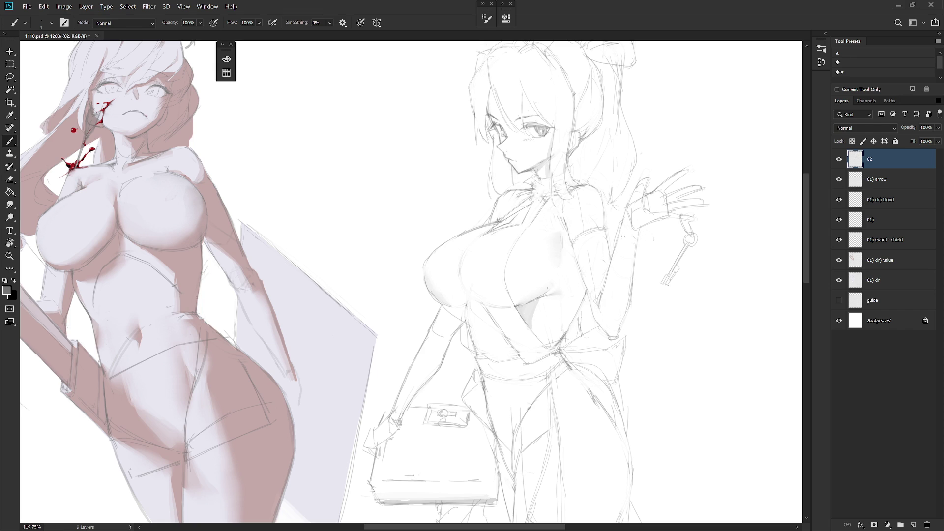
pyautogui.press('l')
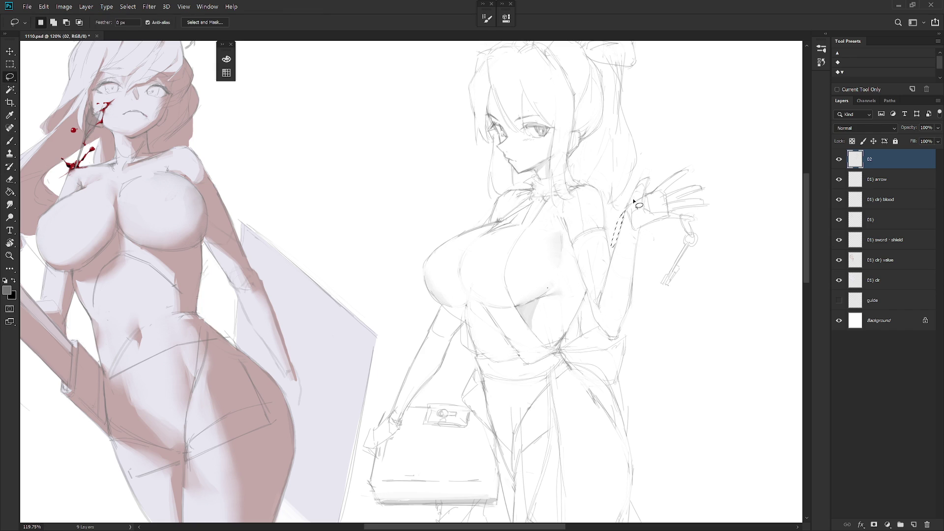
pyautogui.press('b')
pyautogui.scroll(-3, 645, 236)
pyautogui.scroll(-2, 647, 273)
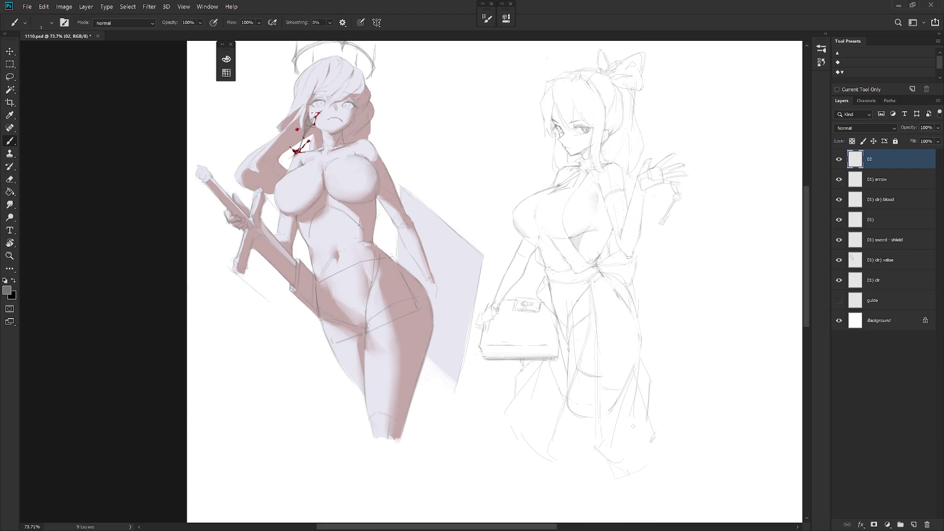
# - Mirror the canvas view horizontally to compare both figures
pyautogui.press('h')
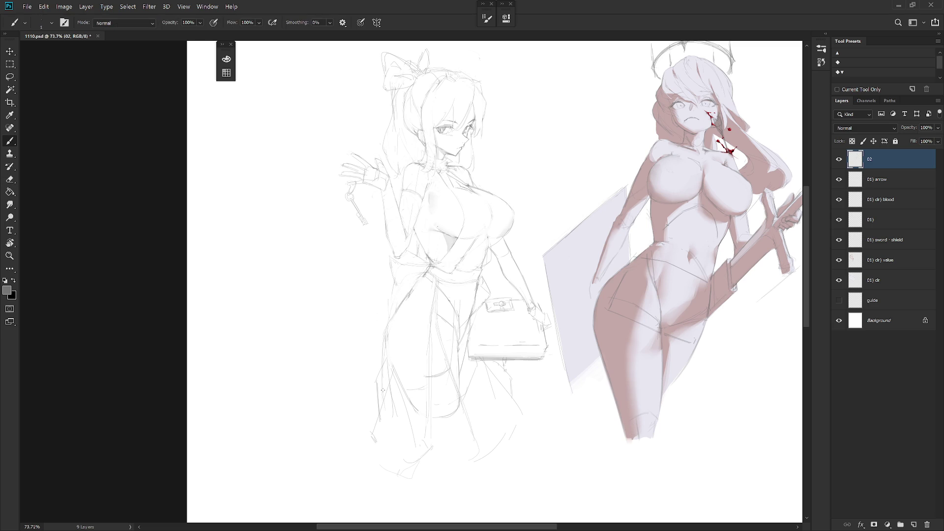
pyautogui.press('e')
pyautogui.press('b')
pyautogui.press('e')
pyautogui.press('b')
pyautogui.press('e')
pyautogui.press('b')
pyautogui.press('e')
pyautogui.press('b')
# - Hatch a grey shaded patch on the skirt below the handbag with the hard pencil
pyautogui.hotkey('shift', 'b')
pyautogui.moveTo(430, 381)
pyautogui.mouseDown()
pyautogui.moveTo(433, 418)
pyautogui.moveTo(434, 378)
pyautogui.moveTo(440, 413)
pyautogui.moveTo(457, 403)
pyautogui.moveTo(431, 419)
pyautogui.moveTo(439, 402)
pyautogui.moveTo(457, 412)
pyautogui.moveTo(453, 388)
pyautogui.moveTo(460, 398)
pyautogui.mouseUp()
pyautogui.hotkey('shift', 'b')
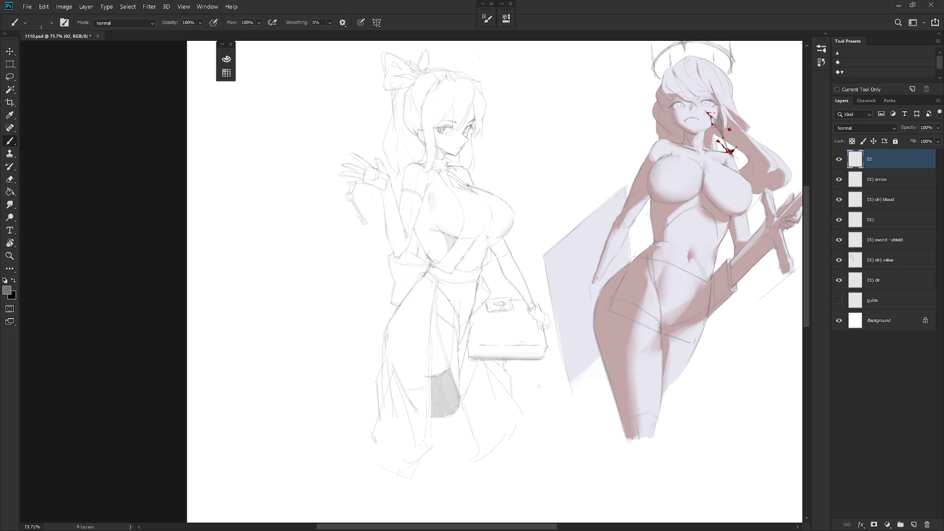
pyautogui.scroll(-3, 540, 386)
# - Flip the canvas view back and reposition it over the two figures
pyautogui.press('h')
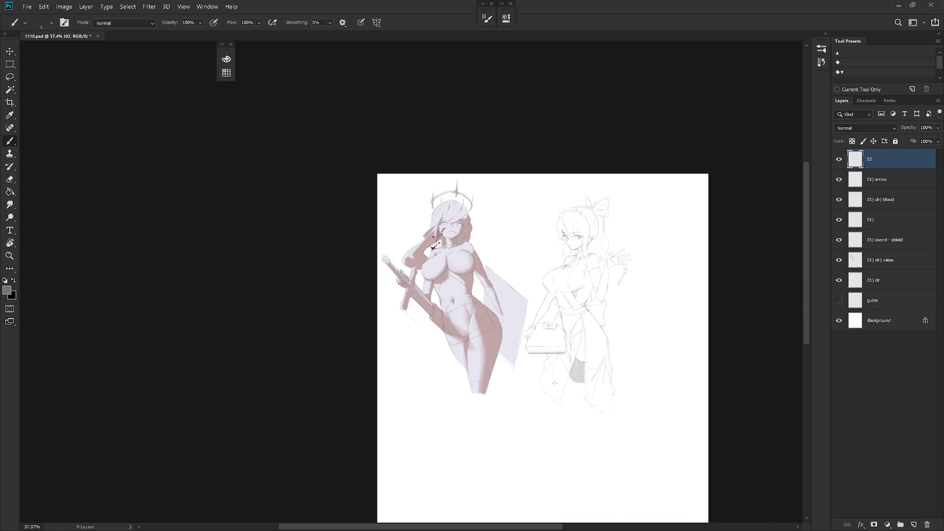
pyautogui.scroll(4, 622, 374)
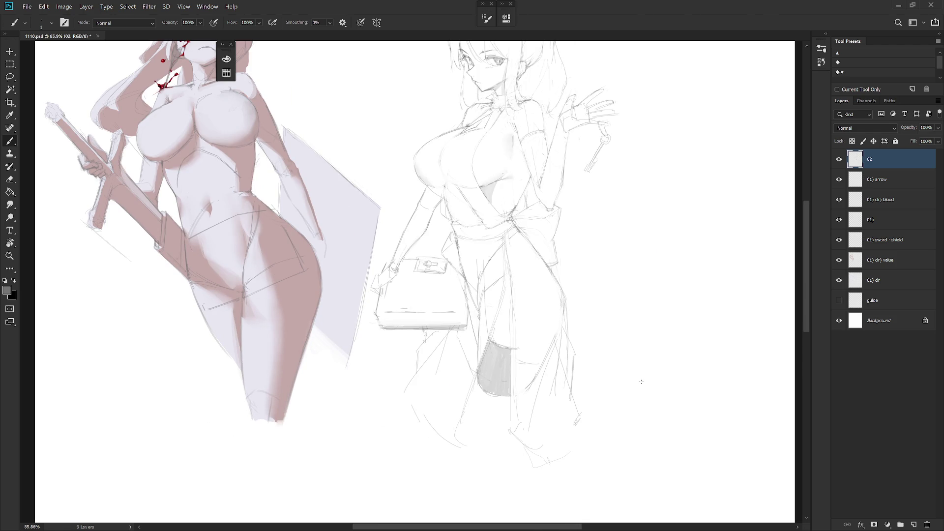
pyautogui.moveTo(587, 322); pyautogui.dragTo(581, 372)
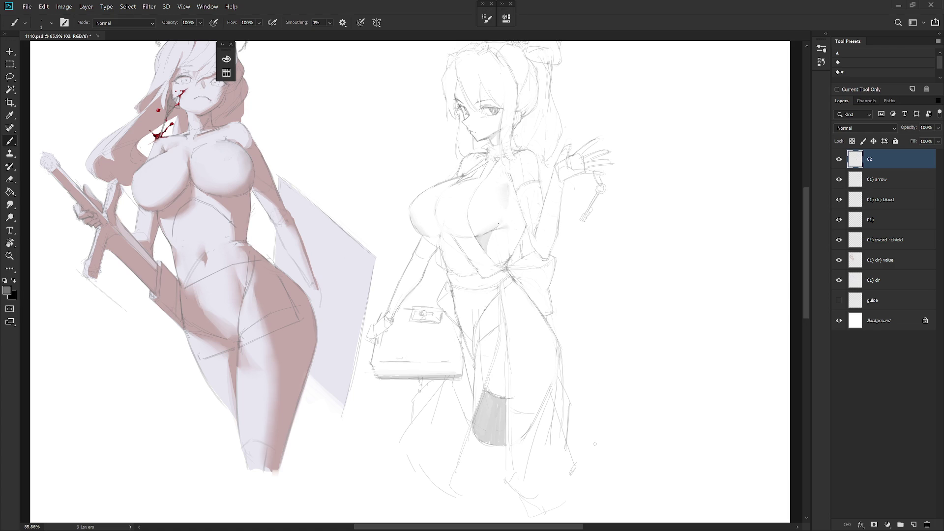
pyautogui.scroll(-2, 510, 378)
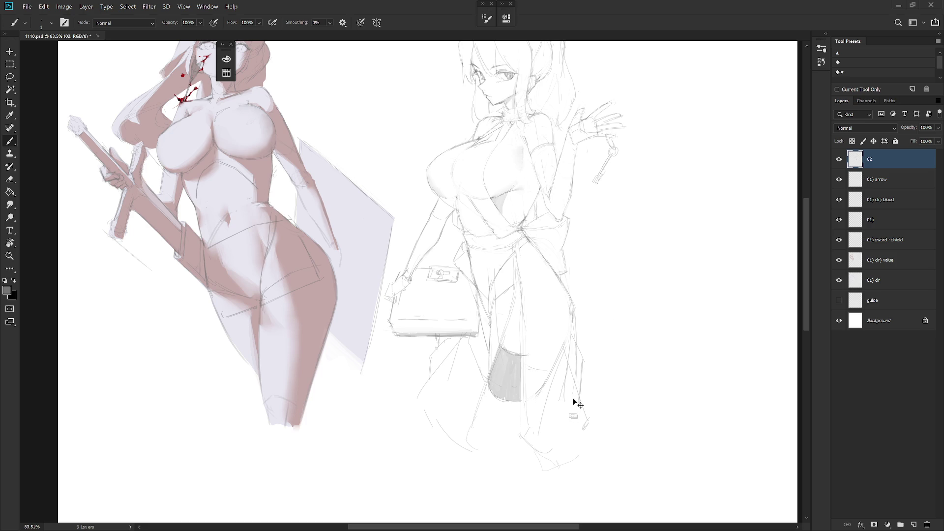
# - Undo the grey skirt shading and bring up the New Layer dialog
pyautogui.hotkey('ctrl', 'z')
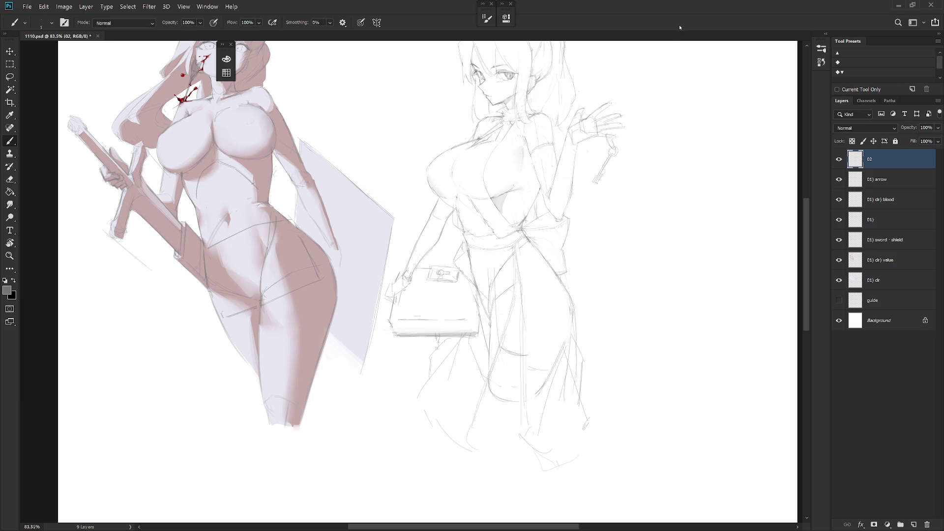
pyautogui.moveTo(585, 172); pyautogui.dragTo(615, 245)
pyautogui.hotkey('ctrl', 'shift', 'n')
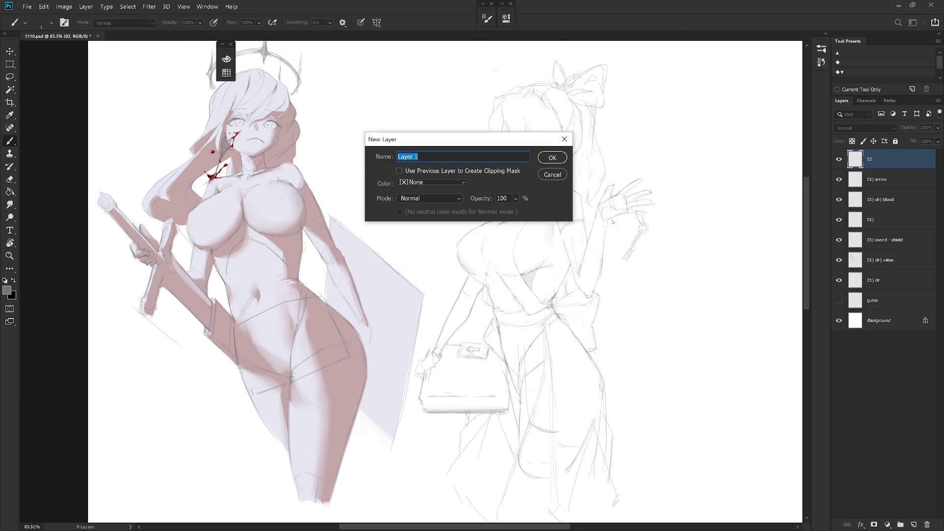
# - Cancel the New Layer dialog and choose red as the paint colour
pyautogui.press('Escape')
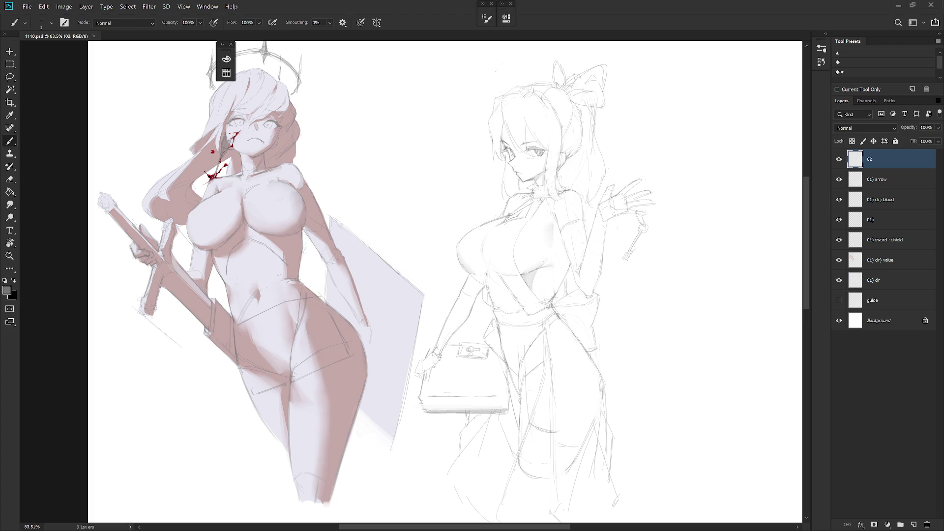
pyautogui.click(226, 59)
pyautogui.click(343, 60)
pyautogui.click(512, 104)
# - Add an empty Layer 1 above 02 and switch to full screen mode
pyautogui.hotkey('ctrl', 'shift', 'n')
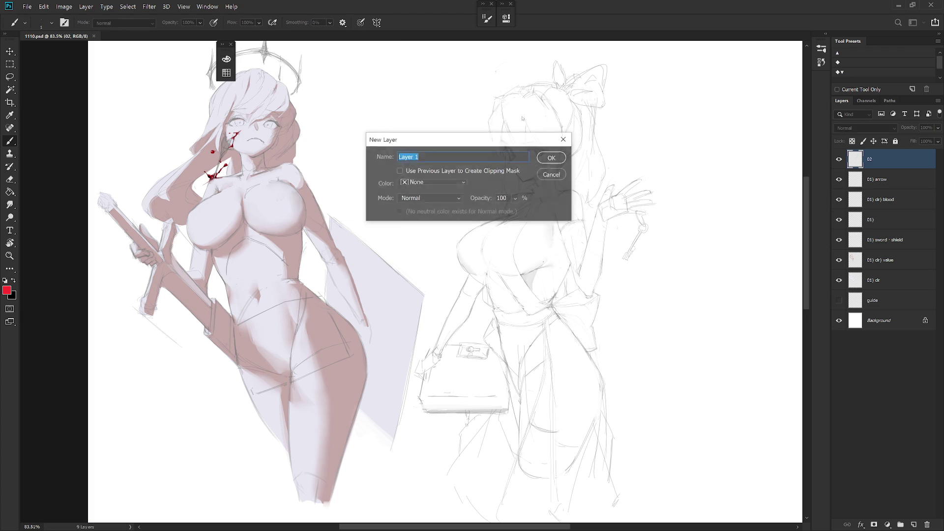
pyautogui.press('Return')
pyautogui.rightClick(615, 231)
pyautogui.scroll(3, 698, 418)
pyautogui.scroll(3, 698, 418)
pyautogui.click(894, 163)
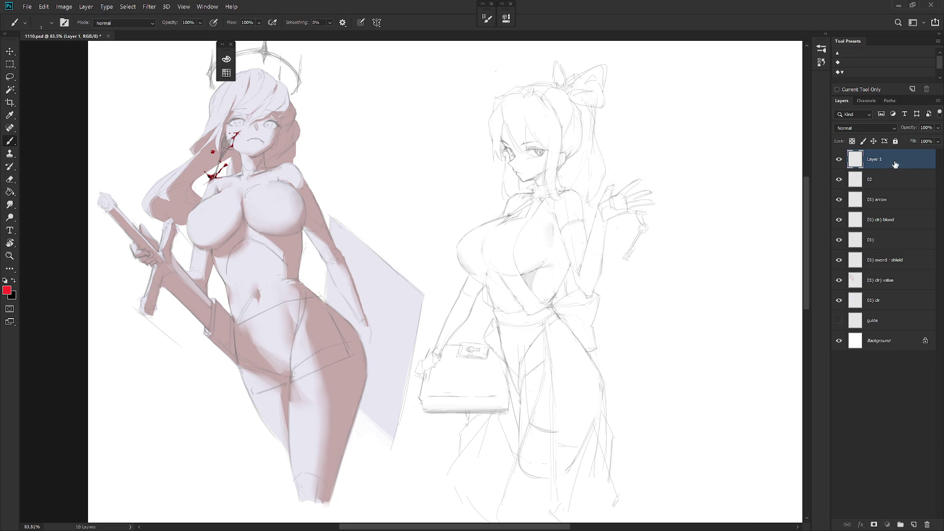
pyautogui.press('f')
pyautogui.press('f')
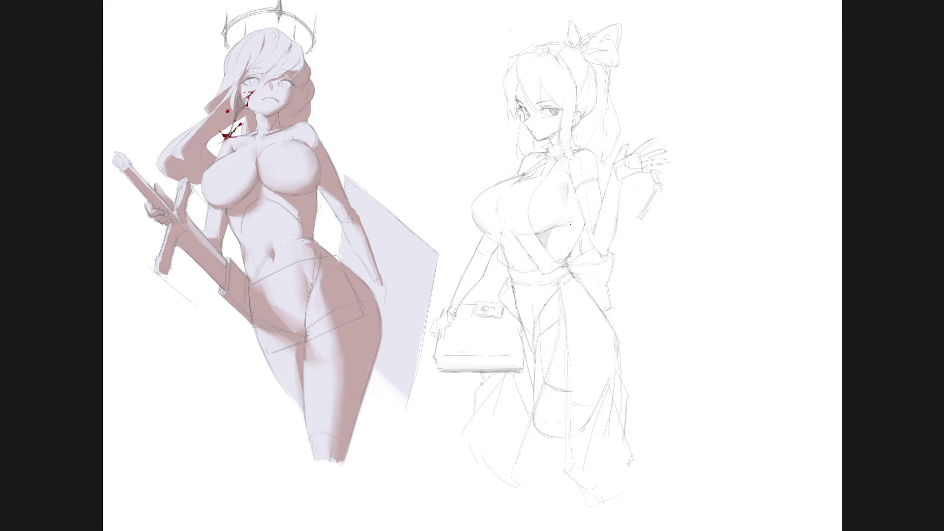
# - Make the pasteboard backdrop white, then zoom in and tilt the canvas view slightly
pyautogui.rightClick(890, 224)
pyautogui.click(885, 268)
pyautogui.click(493, 281)
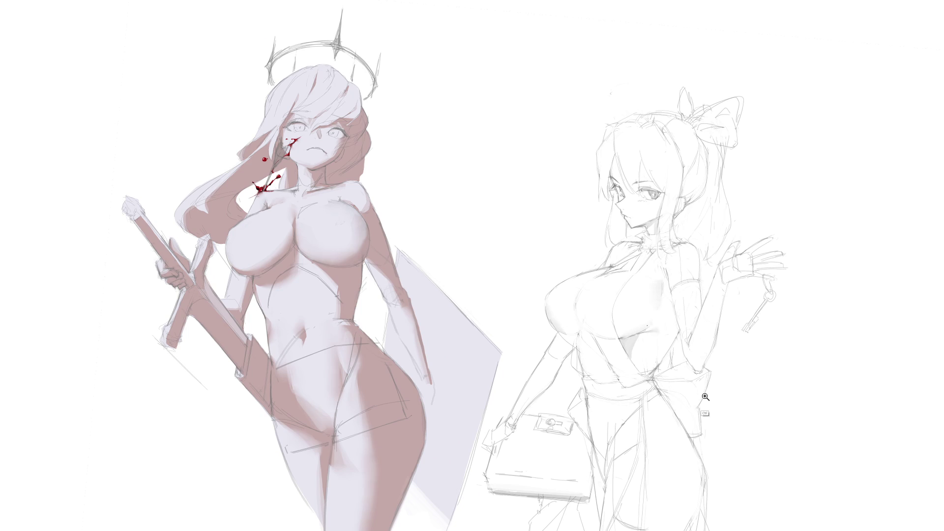
pyautogui.scroll(3, 536, 342)
pyautogui.scroll(-3, 536, 342)
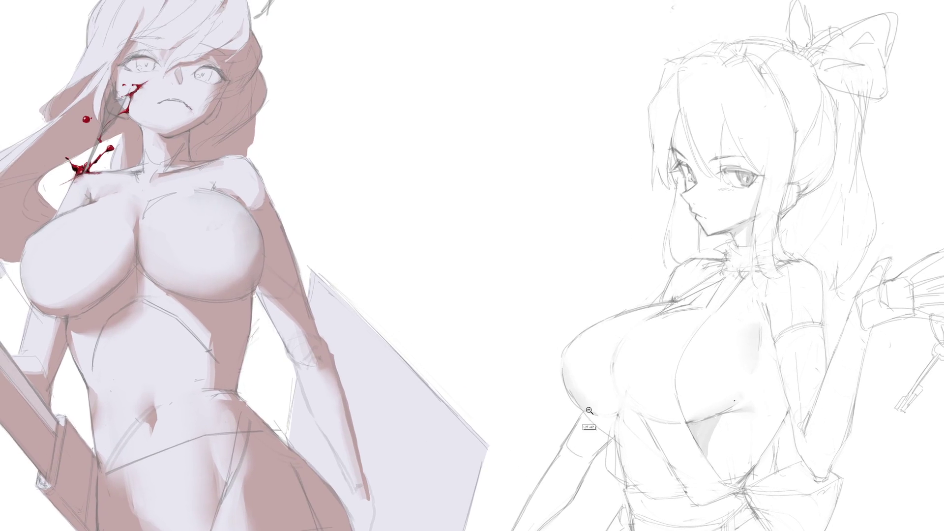
pyautogui.moveTo(536, 342); pyautogui.dragTo(592, 411)
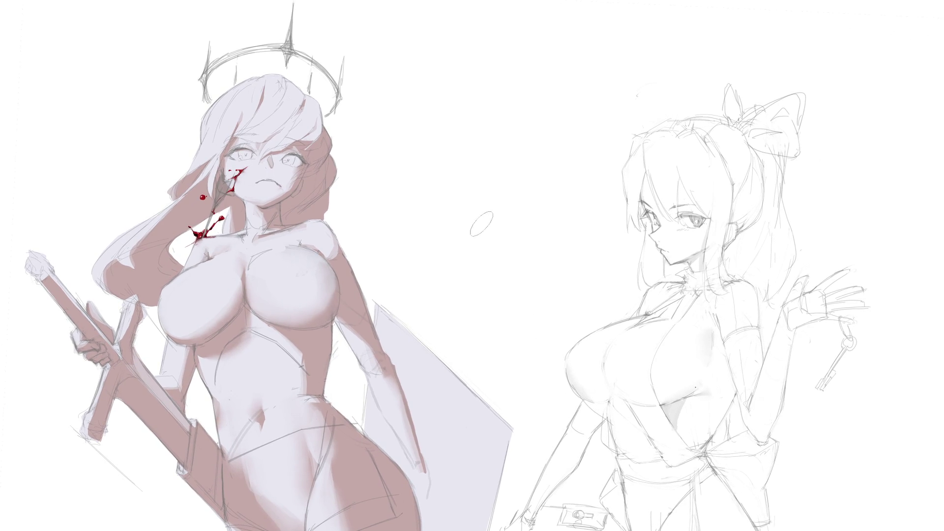
# - Hand-letter 'THX FOR WATCHING.' on two lines between the figures
pyautogui.moveTo(374, 150)
pyautogui.mouseDown()
pyautogui.moveTo(411, 142)
pyautogui.moveTo(385, 174)
pyautogui.mouseUp()
pyautogui.moveTo(406, 144)
pyautogui.mouseDown()
pyautogui.moveTo(403, 175)
pyautogui.moveTo(447, 165)
pyautogui.mouseUp()
pyautogui.moveTo(450, 140)
pyautogui.mouseDown()
pyautogui.moveTo(435, 169)
pyautogui.moveTo(494, 132)
pyautogui.mouseUp()
pyautogui.moveTo(469, 151)
pyautogui.mouseDown()
pyautogui.moveTo(487, 148)
pyautogui.moveTo(467, 167)
pyautogui.mouseUp()
pyautogui.moveTo(506, 137); pyautogui.dragTo(540, 167)
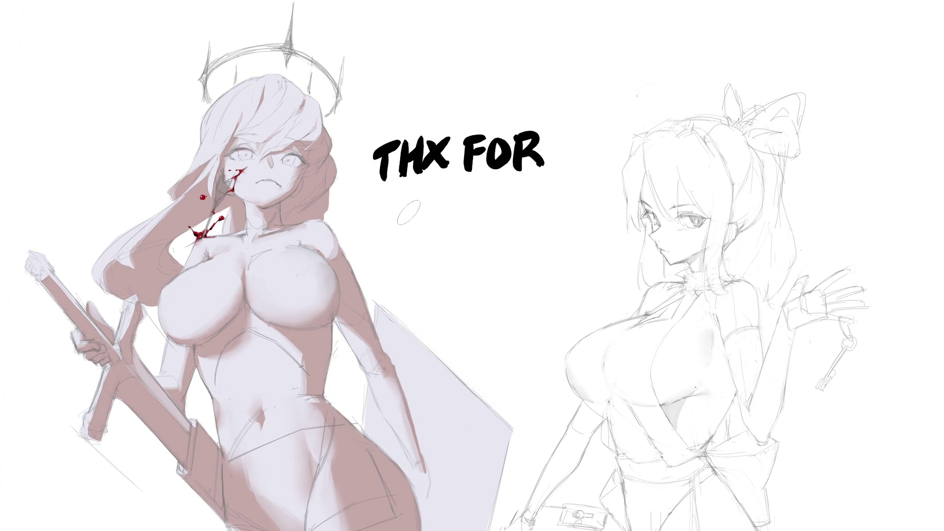
pyautogui.moveTo(378, 201)
pyautogui.mouseDown()
pyautogui.moveTo(406, 202)
pyautogui.moveTo(410, 224)
pyautogui.moveTo(424, 224)
pyautogui.moveTo(422, 211)
pyautogui.mouseUp()
pyautogui.moveTo(425, 199)
pyautogui.mouseDown()
pyautogui.moveTo(448, 197)
pyautogui.moveTo(434, 225)
pyautogui.mouseUp()
pyautogui.moveTo(463, 201)
pyautogui.mouseDown()
pyautogui.moveTo(460, 224)
pyautogui.moveTo(482, 224)
pyautogui.mouseUp()
pyautogui.moveTo(484, 182); pyautogui.dragTo(507, 179)
pyautogui.moveTo(492, 182)
pyautogui.mouseDown()
pyautogui.moveTo(489, 218)
pyautogui.moveTo(521, 217)
pyautogui.mouseUp()
pyautogui.moveTo(523, 216)
pyautogui.mouseDown()
pyautogui.moveTo(529, 185)
pyautogui.moveTo(554, 200)
pyautogui.moveTo(555, 216)
pyautogui.mouseUp()
pyautogui.moveTo(565, 214); pyautogui.dragTo(573, 217)
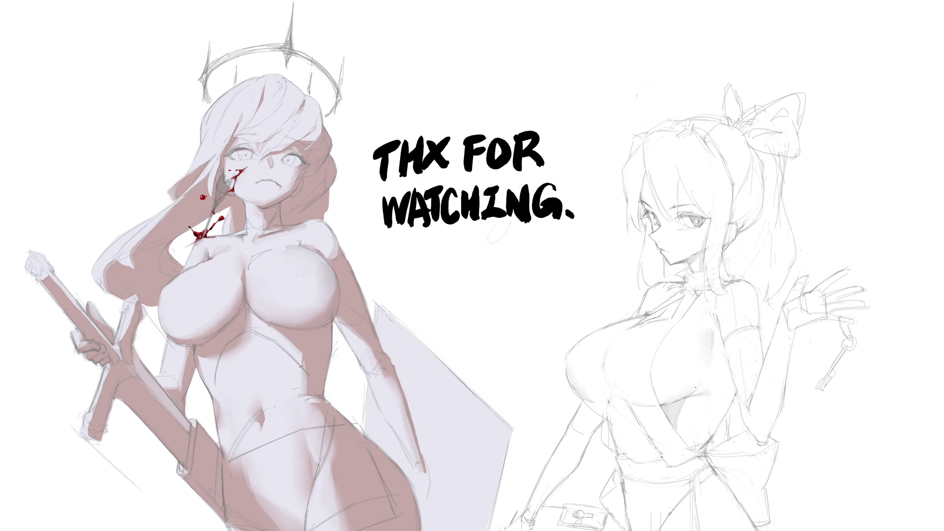
# - Letter 'BYE!' below WATCHING and 'GN!' on the line beneath it
pyautogui.moveTo(432, 254)
pyautogui.mouseDown()
pyautogui.moveTo(433, 286)
pyautogui.moveTo(442, 270)
pyautogui.moveTo(433, 287)
pyautogui.mouseUp()
pyautogui.moveTo(458, 246); pyautogui.dragTo(471, 271)
pyautogui.moveTo(494, 244)
pyautogui.mouseDown()
pyautogui.moveTo(471, 272)
pyautogui.moveTo(471, 290)
pyautogui.mouseUp()
pyautogui.moveTo(489, 248)
pyautogui.mouseDown()
pyautogui.moveTo(509, 246)
pyautogui.moveTo(493, 282)
pyautogui.moveTo(511, 281)
pyautogui.mouseUp()
pyautogui.moveTo(528, 245); pyautogui.dragTo(524, 272)
pyautogui.click(525, 280)
pyautogui.moveTo(475, 309)
pyautogui.mouseDown()
pyautogui.moveTo(475, 341)
pyautogui.moveTo(485, 326)
pyautogui.moveTo(490, 341)
pyautogui.moveTo(511, 339)
pyautogui.mouseUp()
pyautogui.moveTo(513, 339)
pyautogui.mouseDown()
pyautogui.moveTo(515, 312)
pyautogui.moveTo(525, 329)
pyautogui.mouseUp()
pyautogui.click(527, 339)
# - Draw a small face beside BYE! with red blush marks on both cheeks
pyautogui.moveTo(560, 269)
pyautogui.mouseDown()
pyautogui.moveTo(559, 281)
pyautogui.moveTo(578, 281)
pyautogui.moveTo(573, 297)
pyautogui.moveTo(546, 290)
pyautogui.mouseUp()
pyautogui.moveTo(551, 285); pyautogui.dragTo(589, 287)
pyautogui.moveTo(594, 283); pyautogui.dragTo(593, 287)
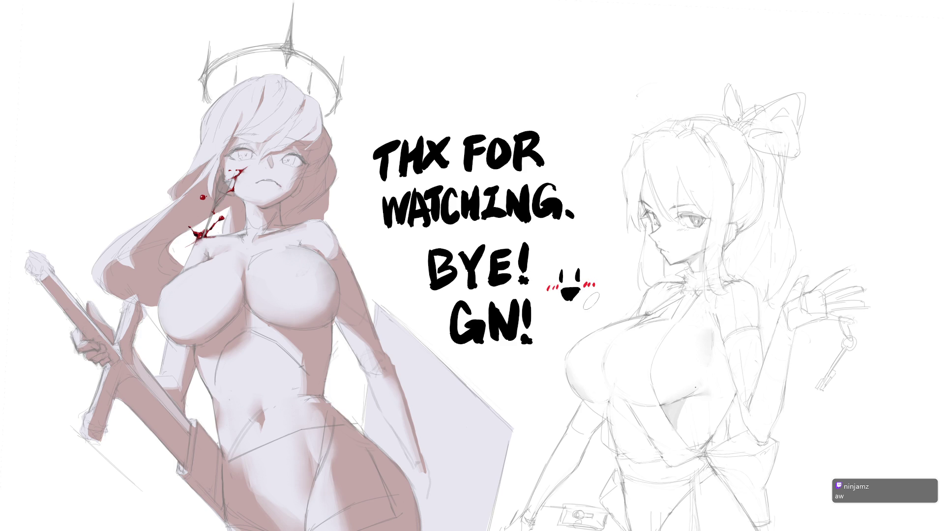